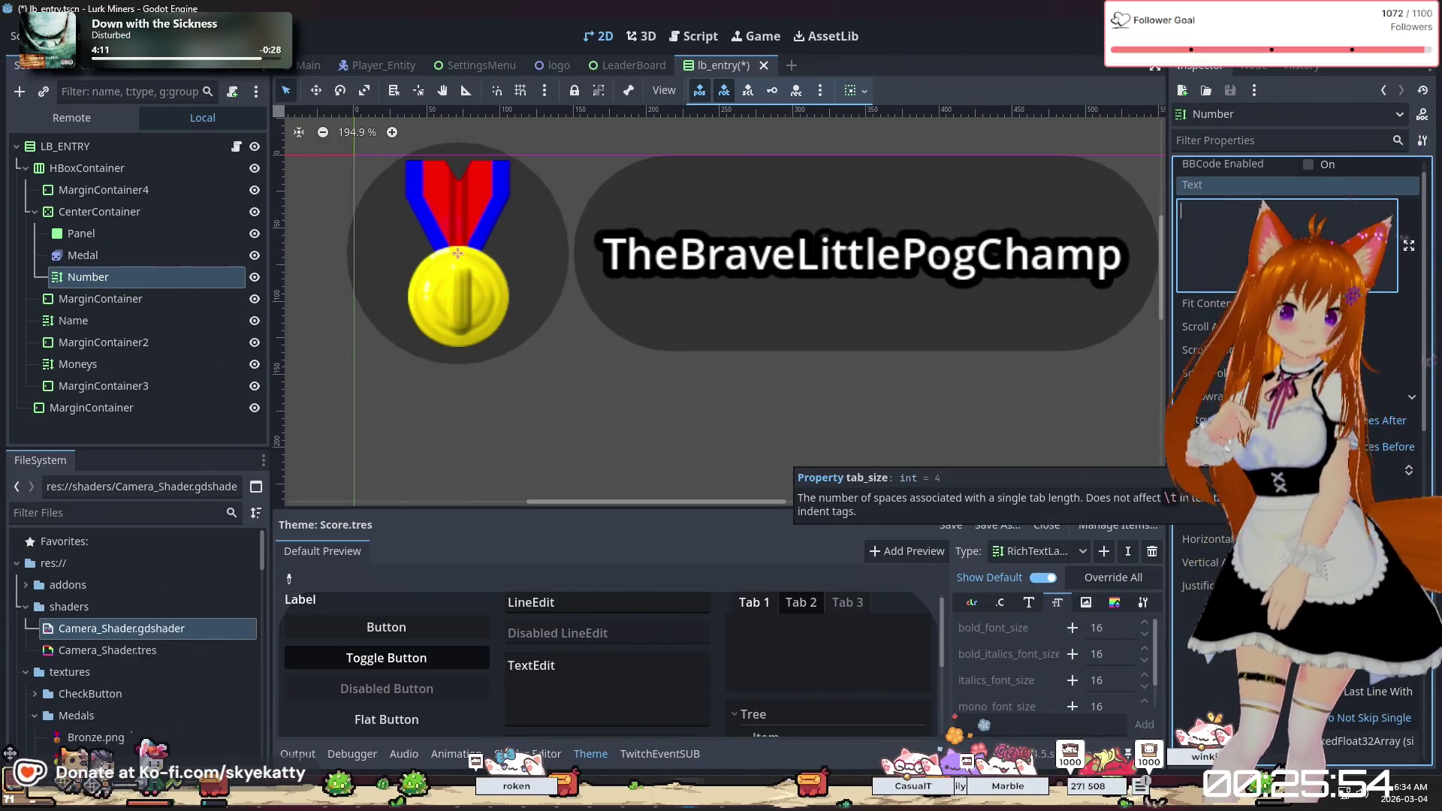
# Enter 1 as the Number label's text, then zoom out to see the whole entry row
pyautogui.scroll(-3, 1277, 458)
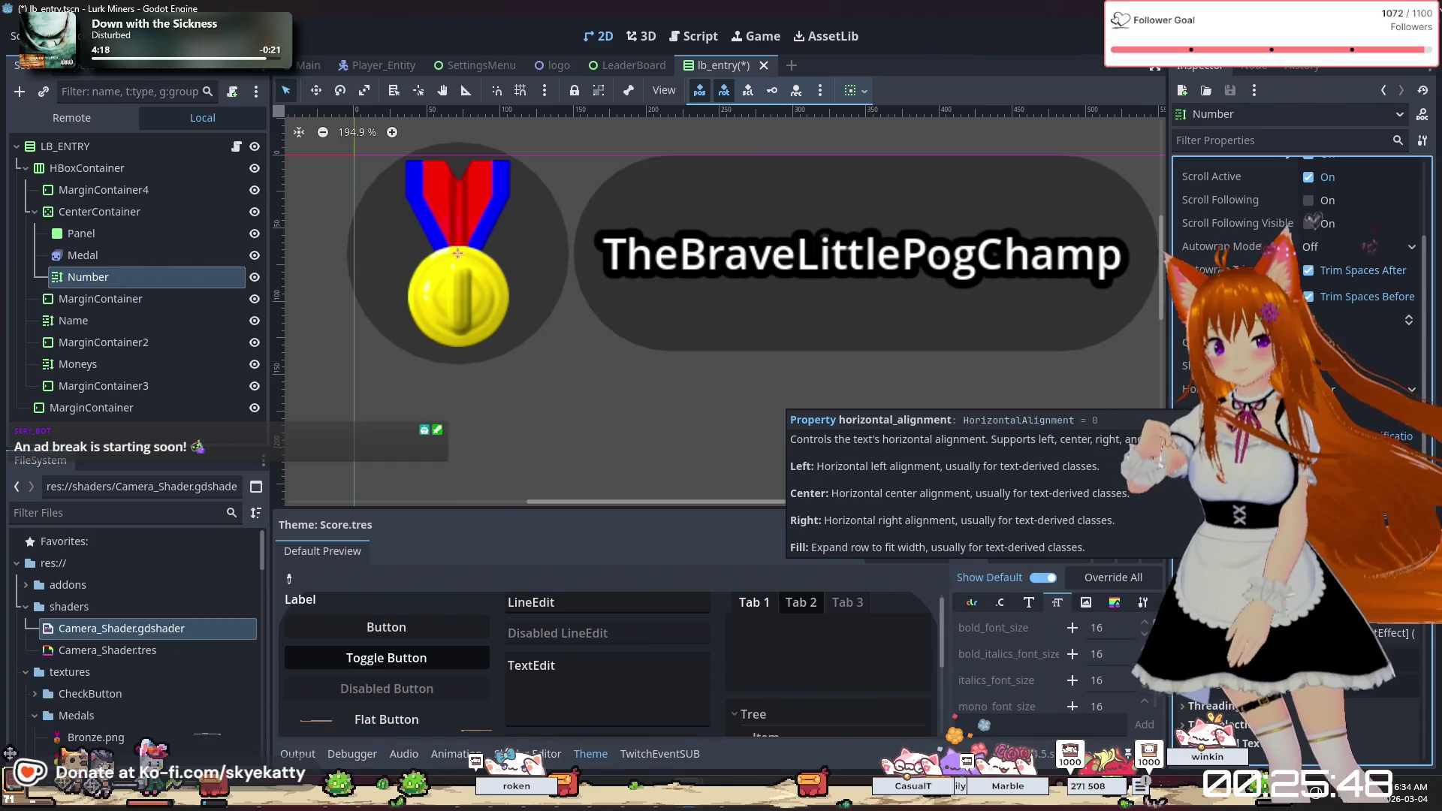
pyautogui.scroll(-2, 1229, 336)
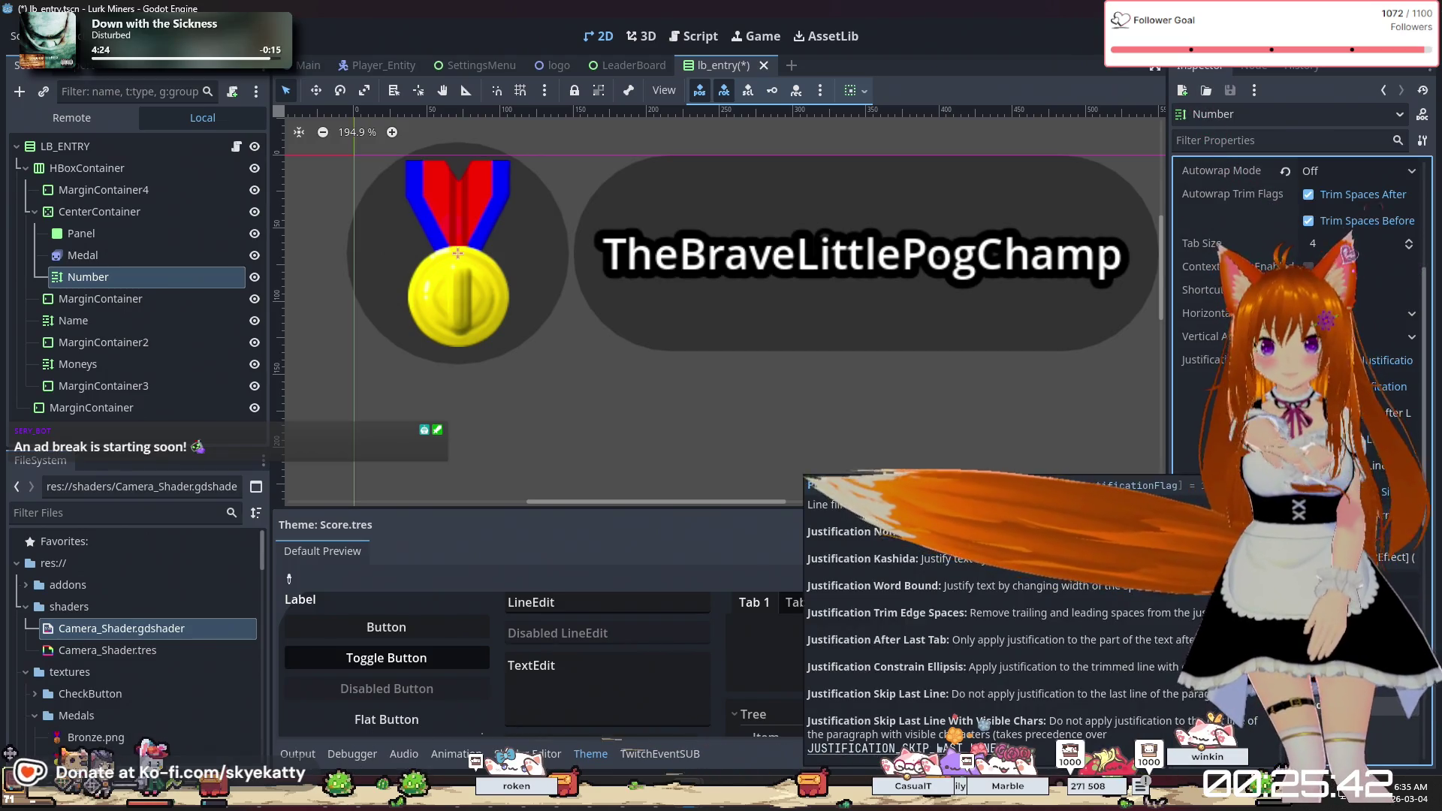
pyautogui.scroll(-4, 1232, 360)
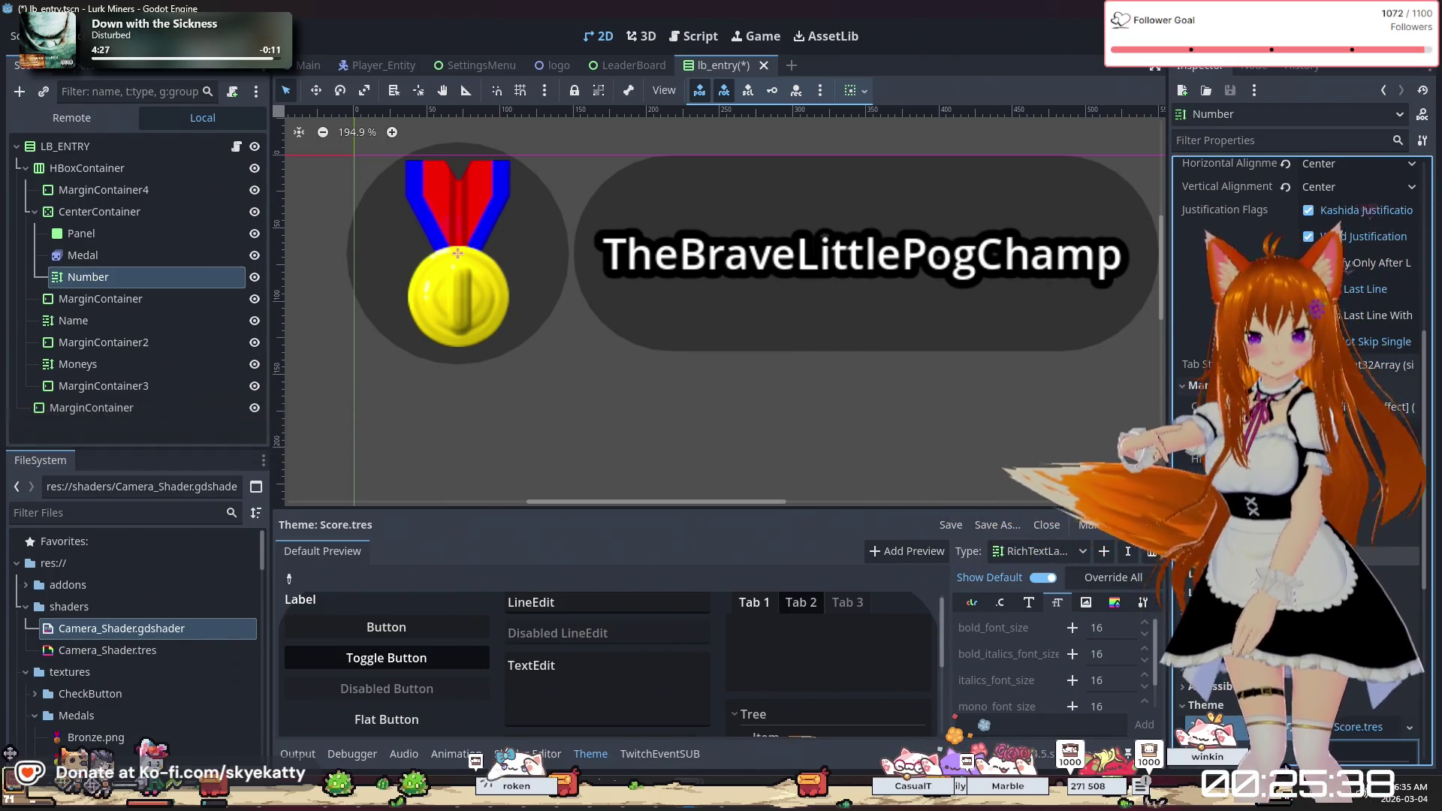
pyautogui.scroll(5, 1277, 315)
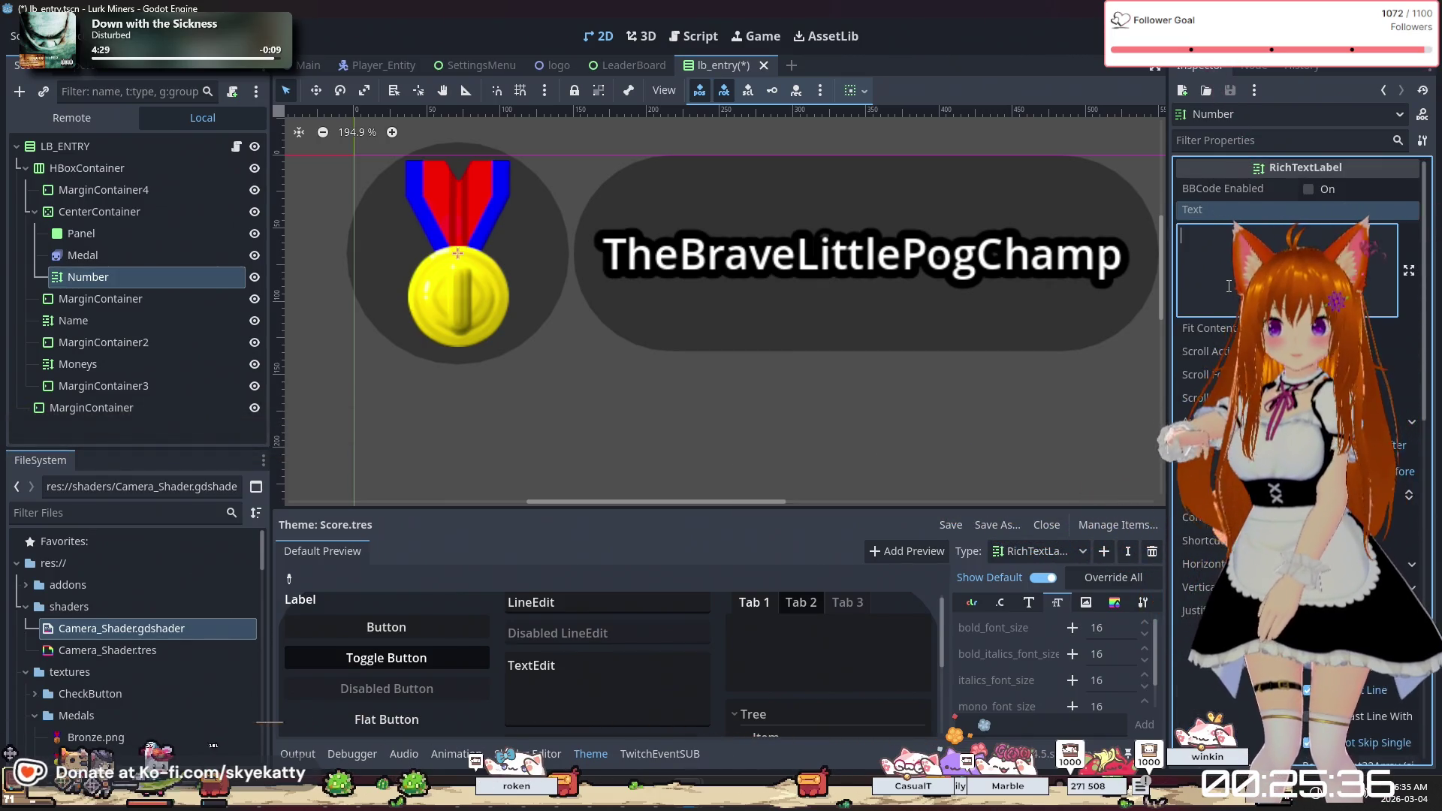
pyautogui.write('1')
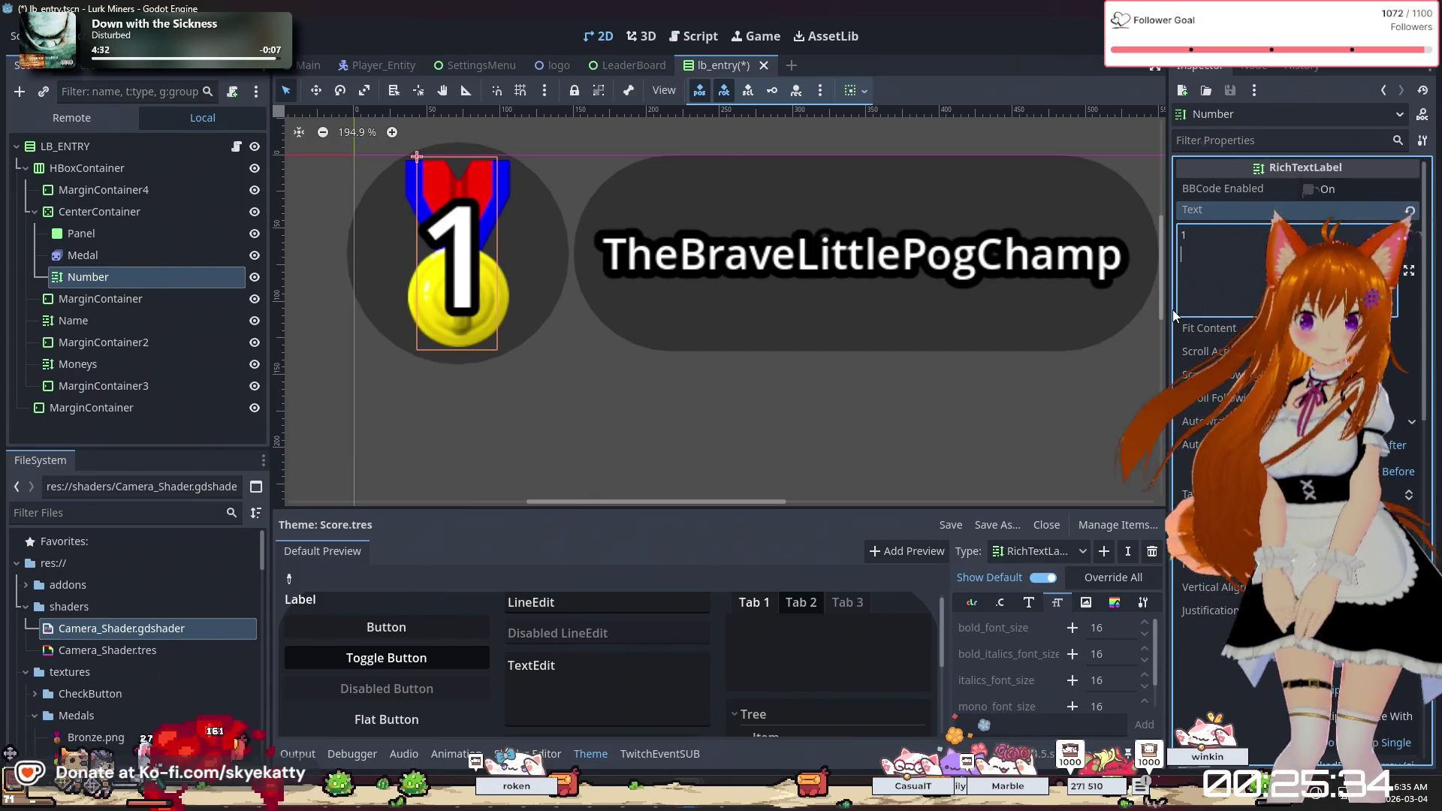
pyautogui.moveTo(742, 498)
pyautogui.mouseDown()
pyautogui.moveTo(886, 518)
pyautogui.moveTo(846, 525)
pyautogui.moveTo(863, 512)
pyautogui.mouseUp()
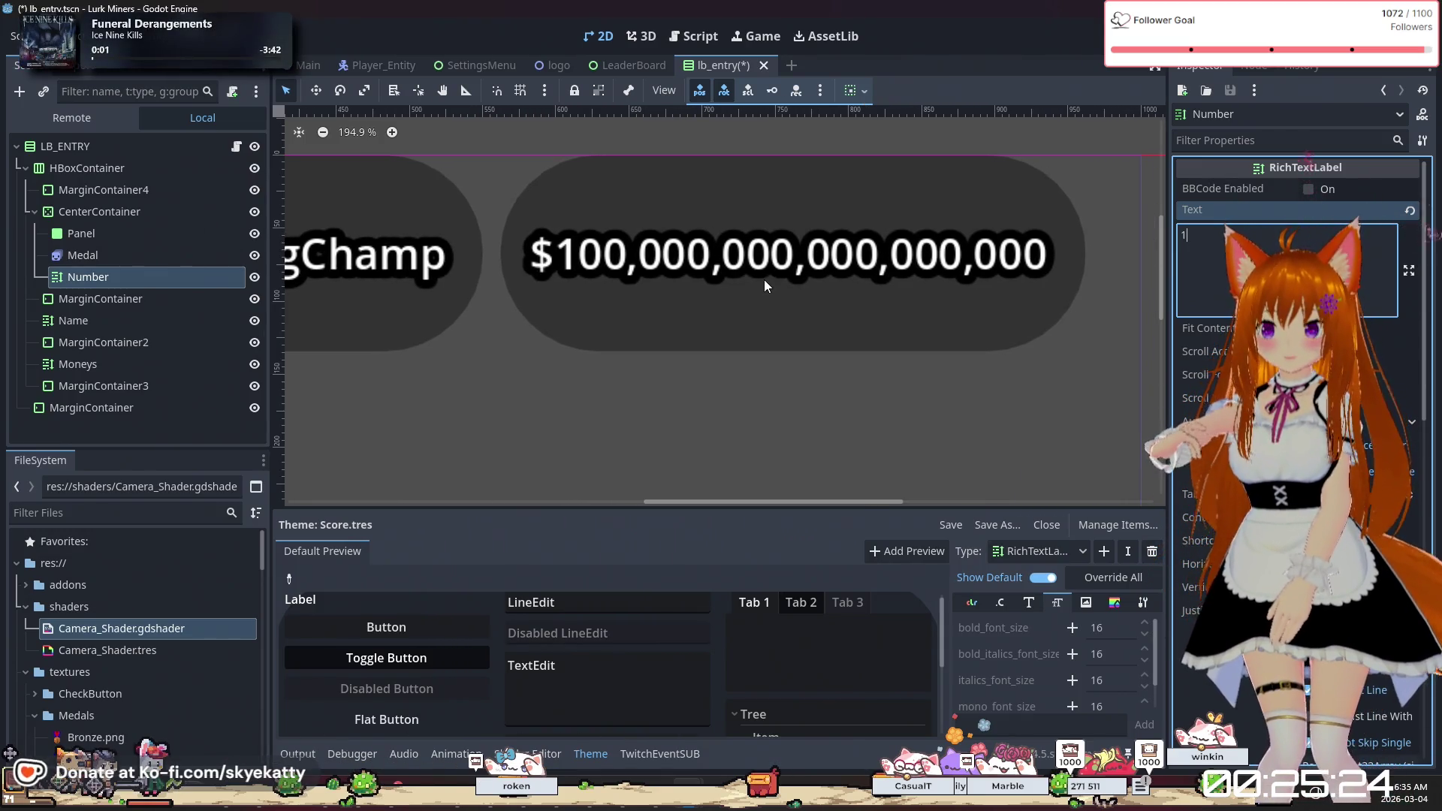
pyautogui.scroll(-6, 764, 279)
pyautogui.moveTo(787, 502); pyautogui.dragTo(717, 517)
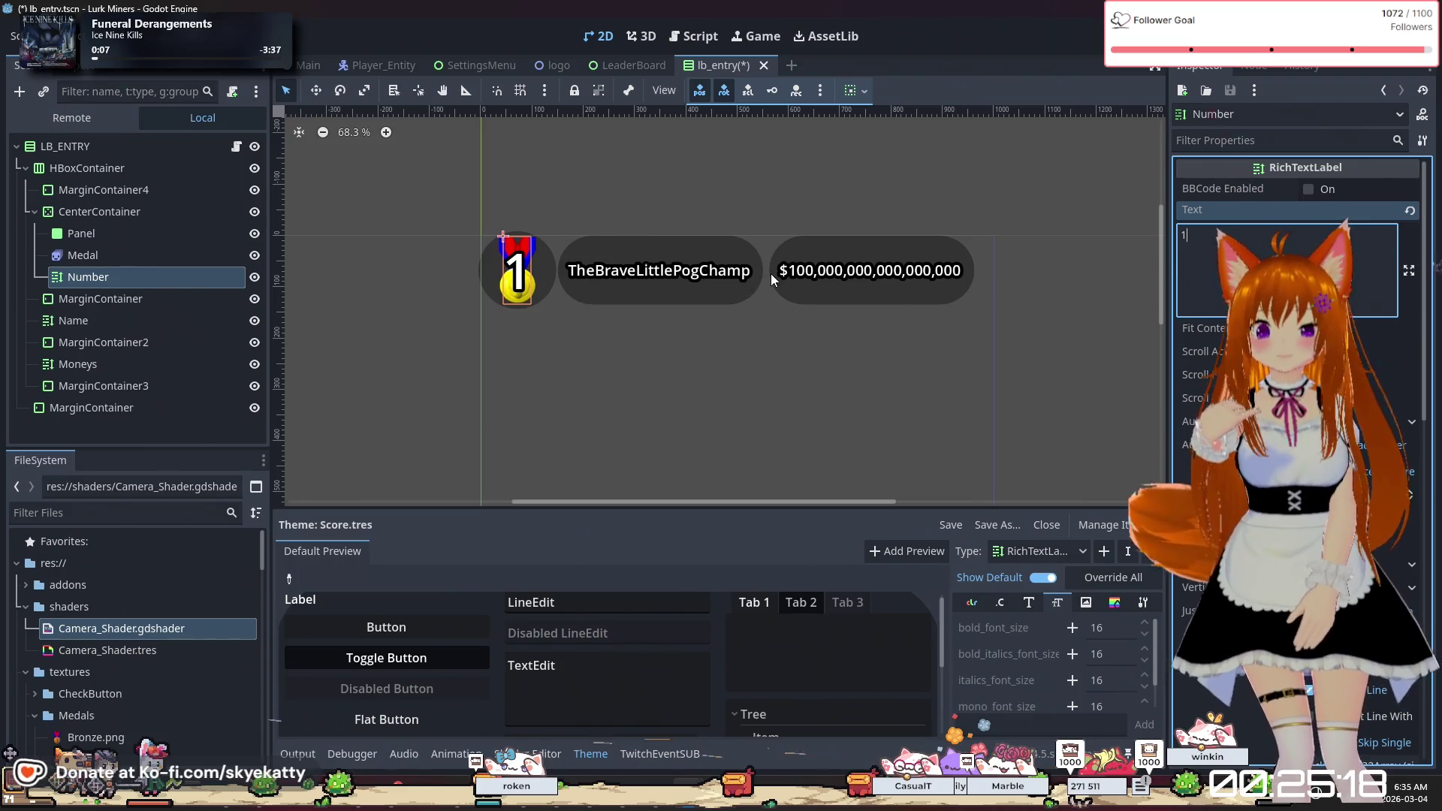
pyautogui.click(164, 298)
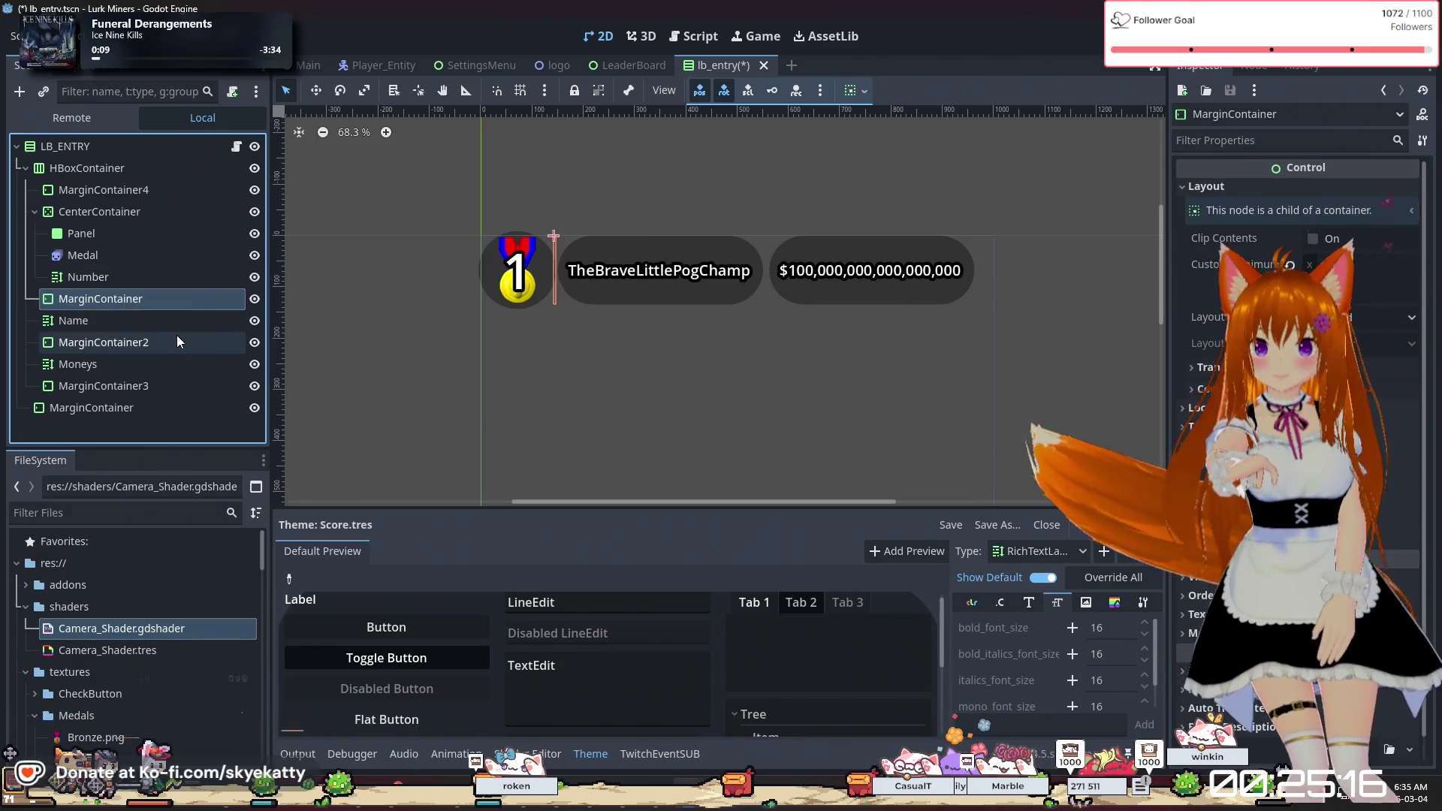
pyautogui.click(159, 346)
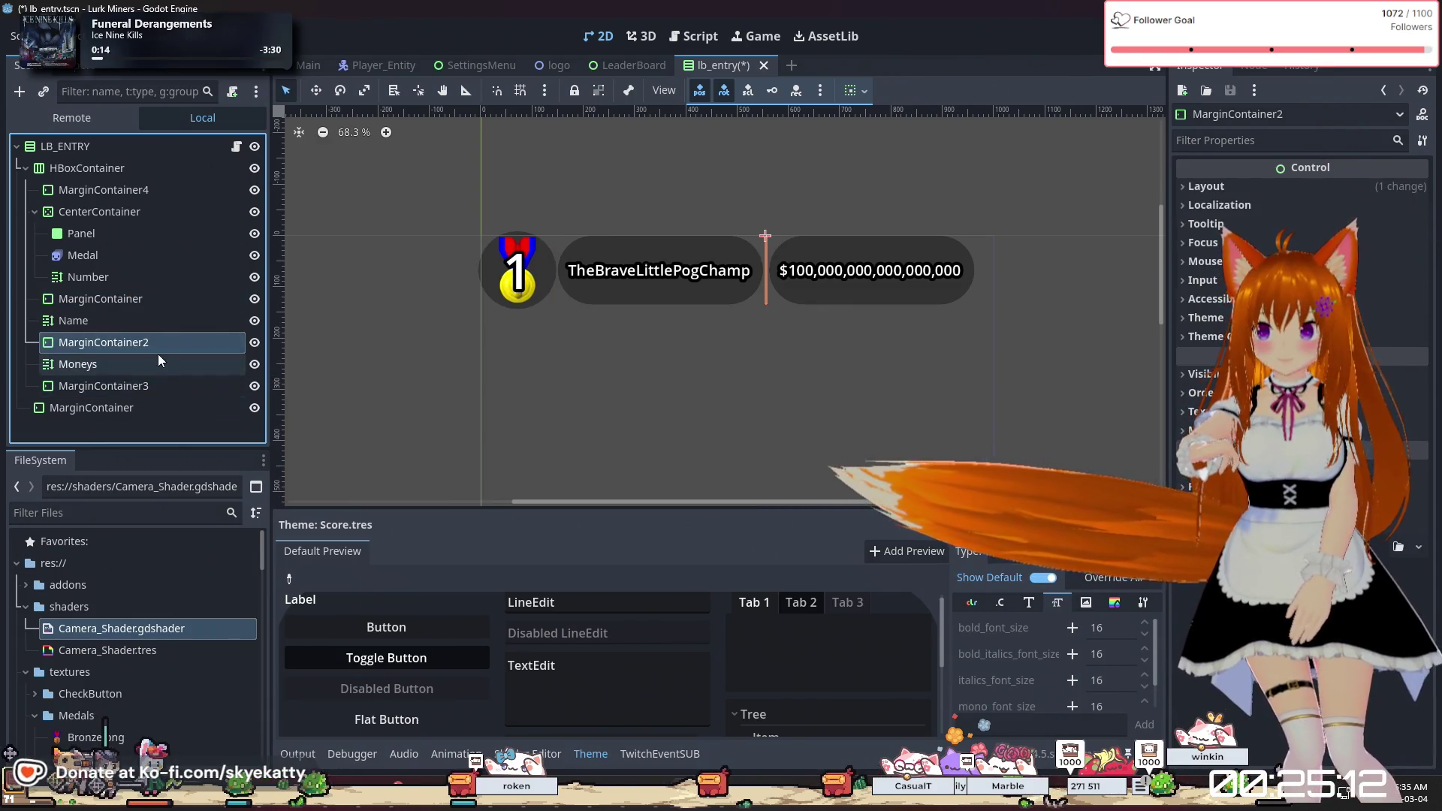
pyautogui.click(1202, 186)
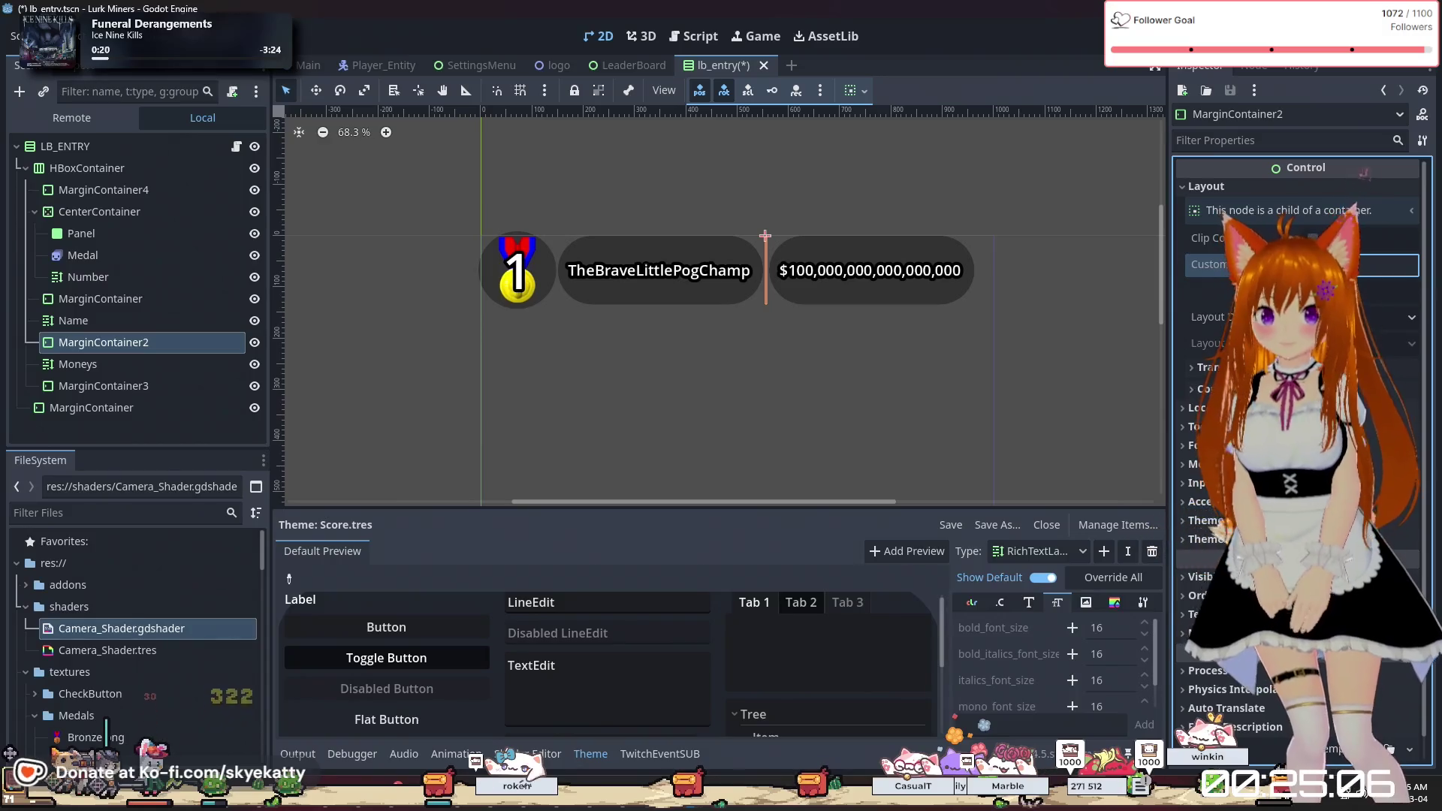
pyautogui.scroll(2, 700, 309)
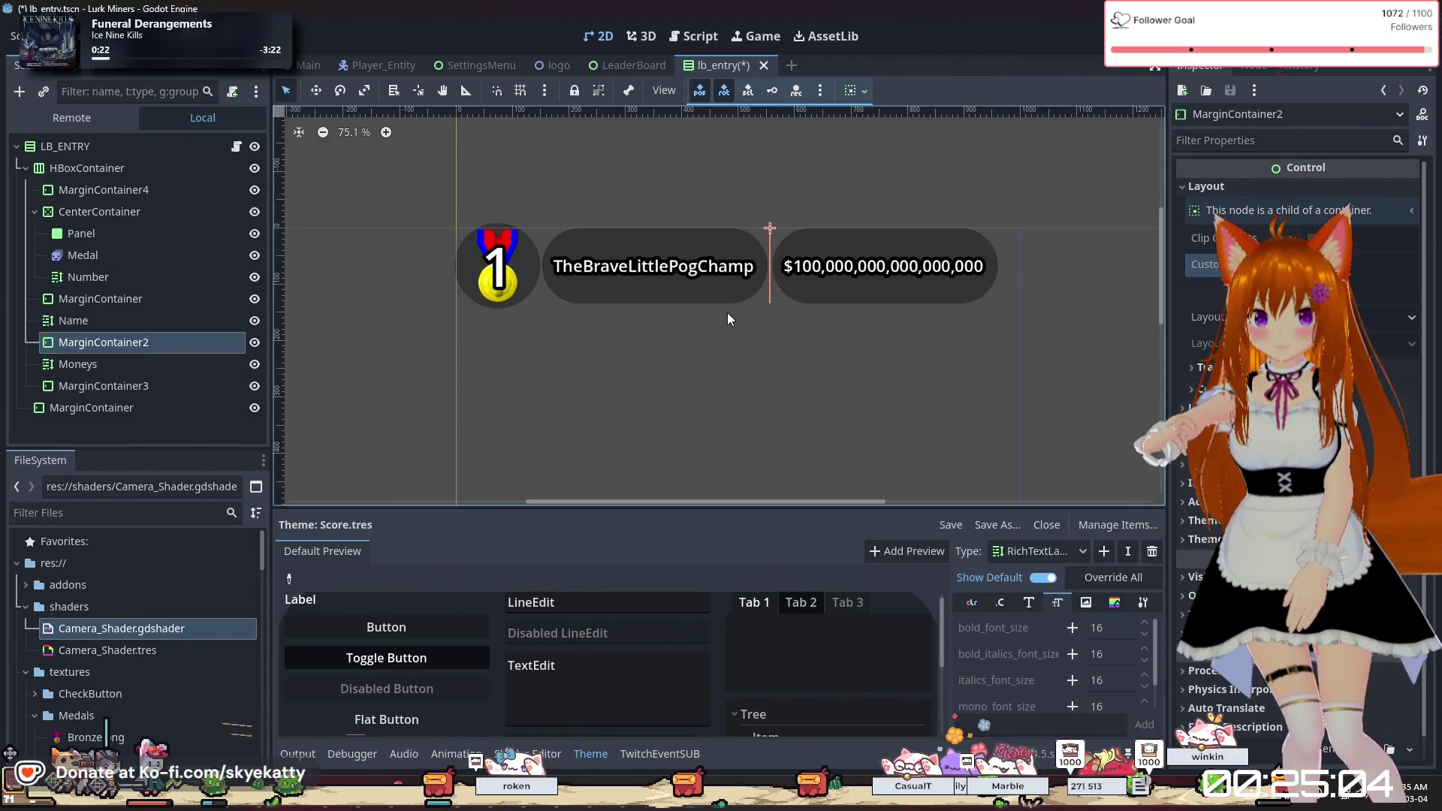
pyautogui.click(728, 313)
pyautogui.scroll(2, 727, 313)
pyautogui.click(452, 255)
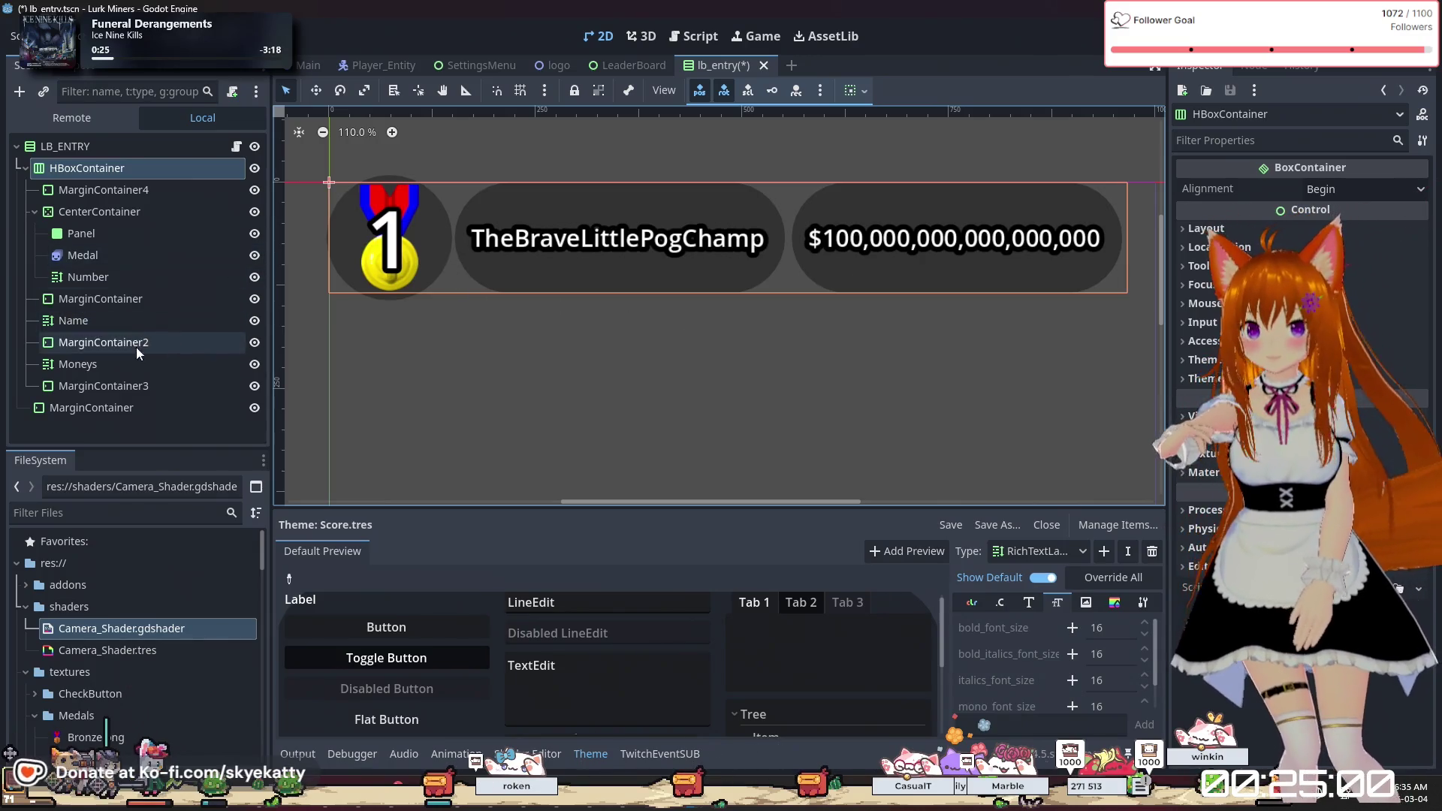
pyautogui.click(108, 364)
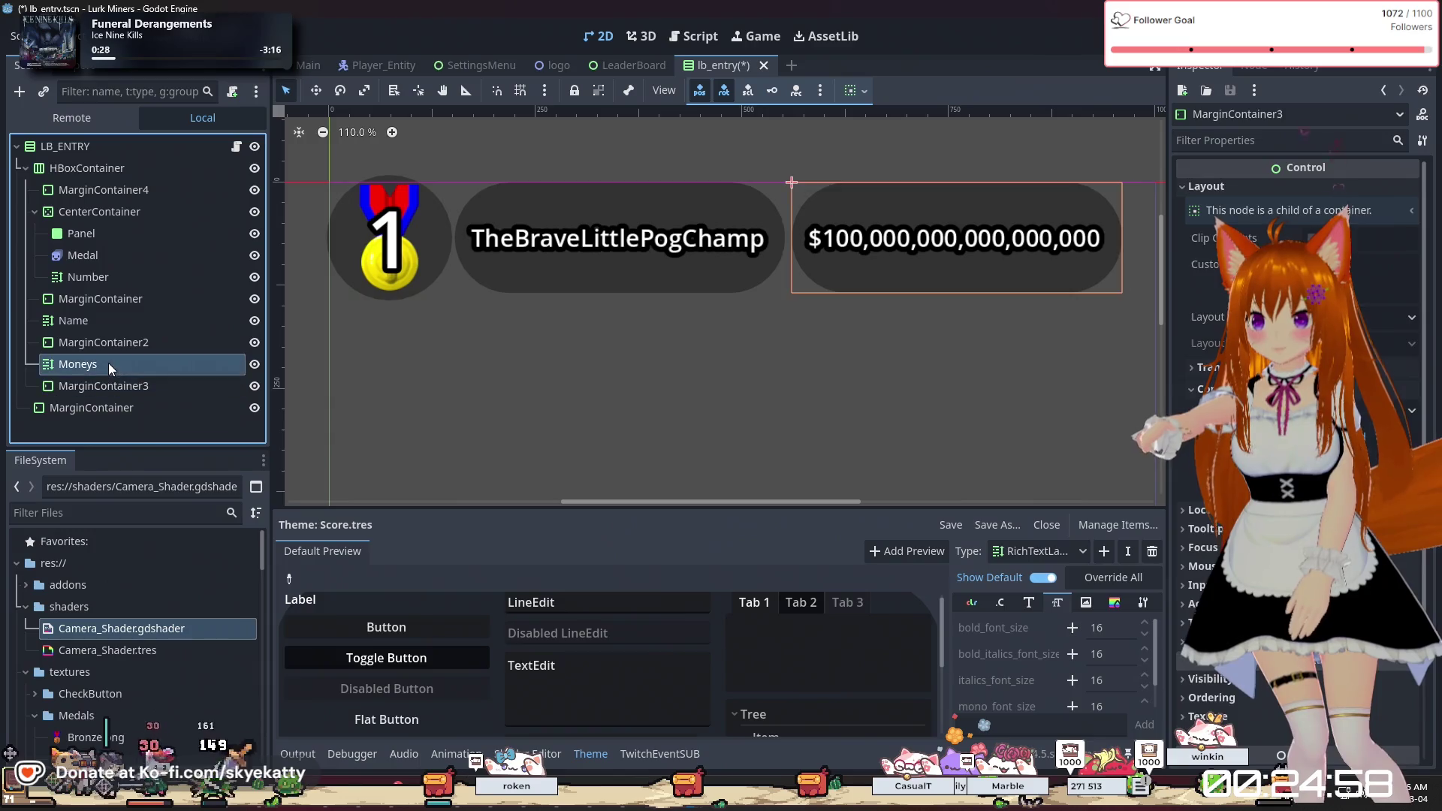
pyautogui.click(113, 386)
pyautogui.click(115, 149)
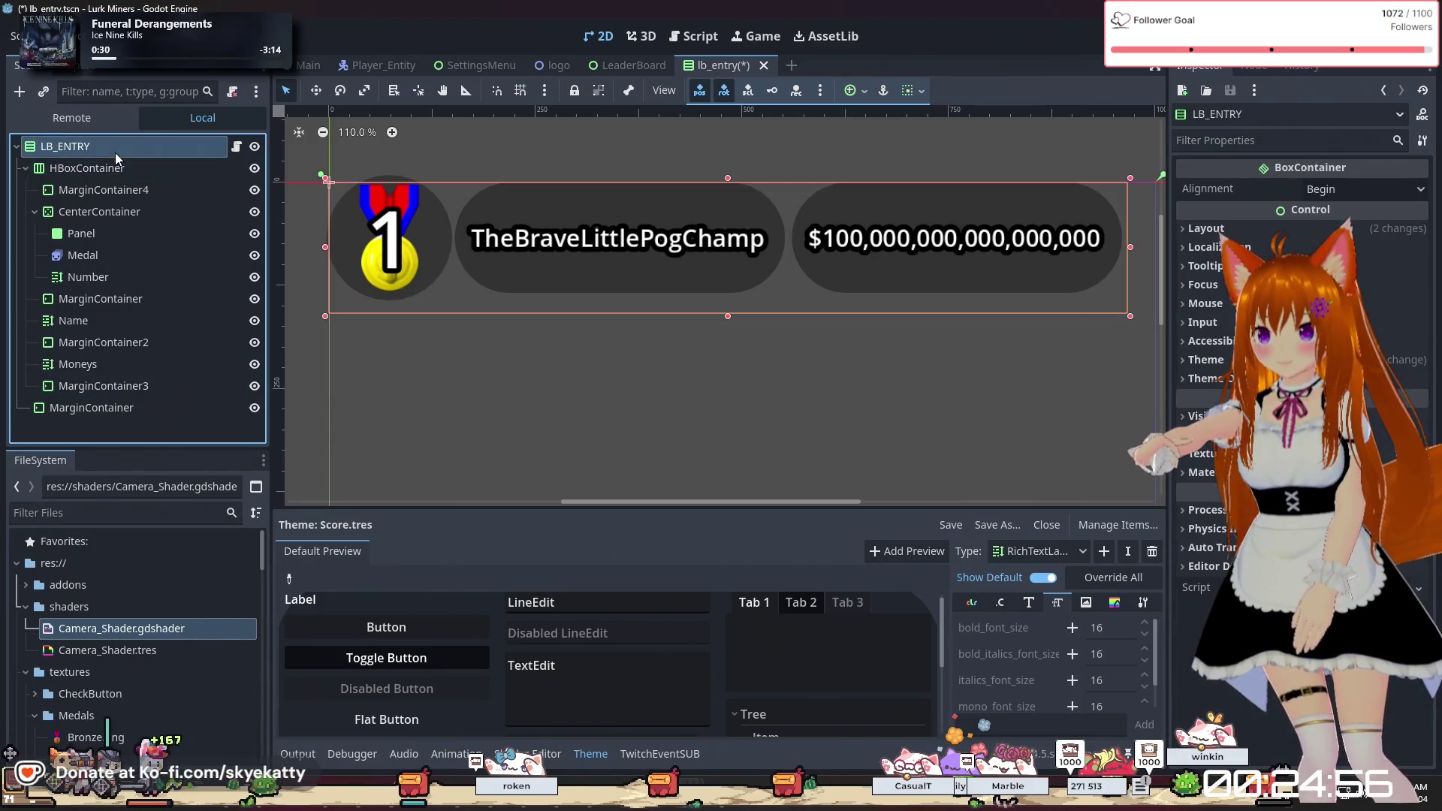
# Expand LB_ENTRY's Layout properties and lower its Transform scale to shrink the row
pyautogui.click(1246, 230)
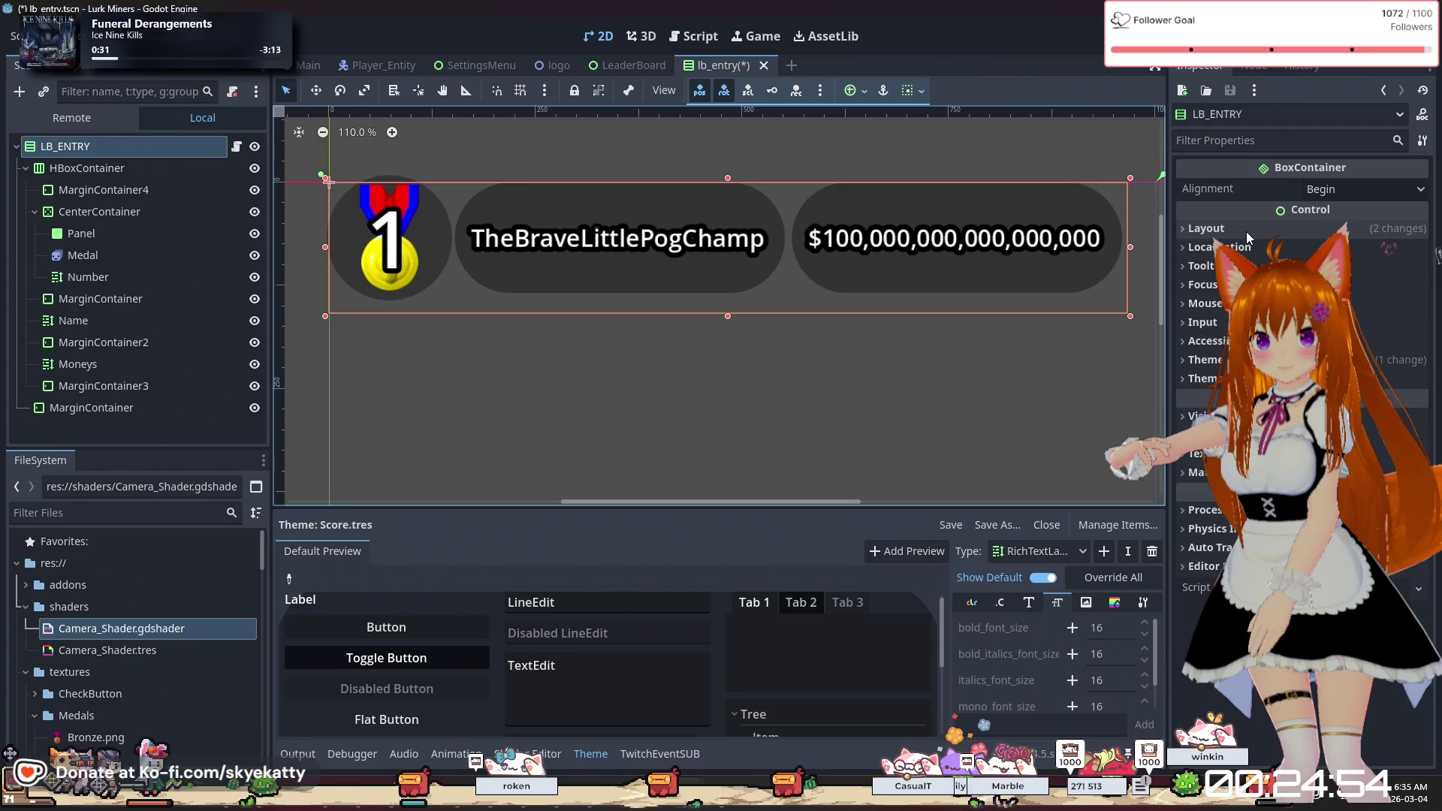
pyautogui.click(1246, 231)
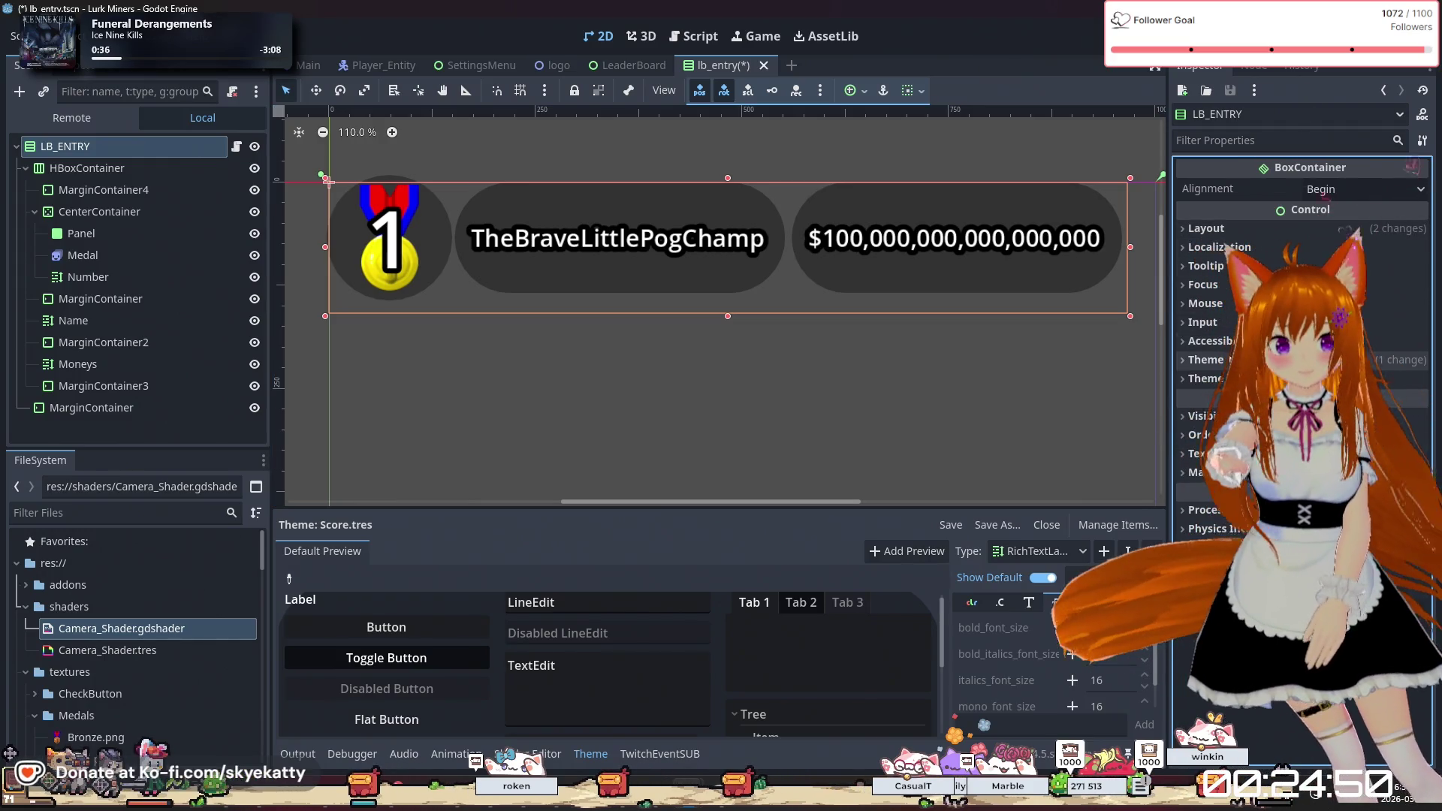
pyautogui.click(1247, 230)
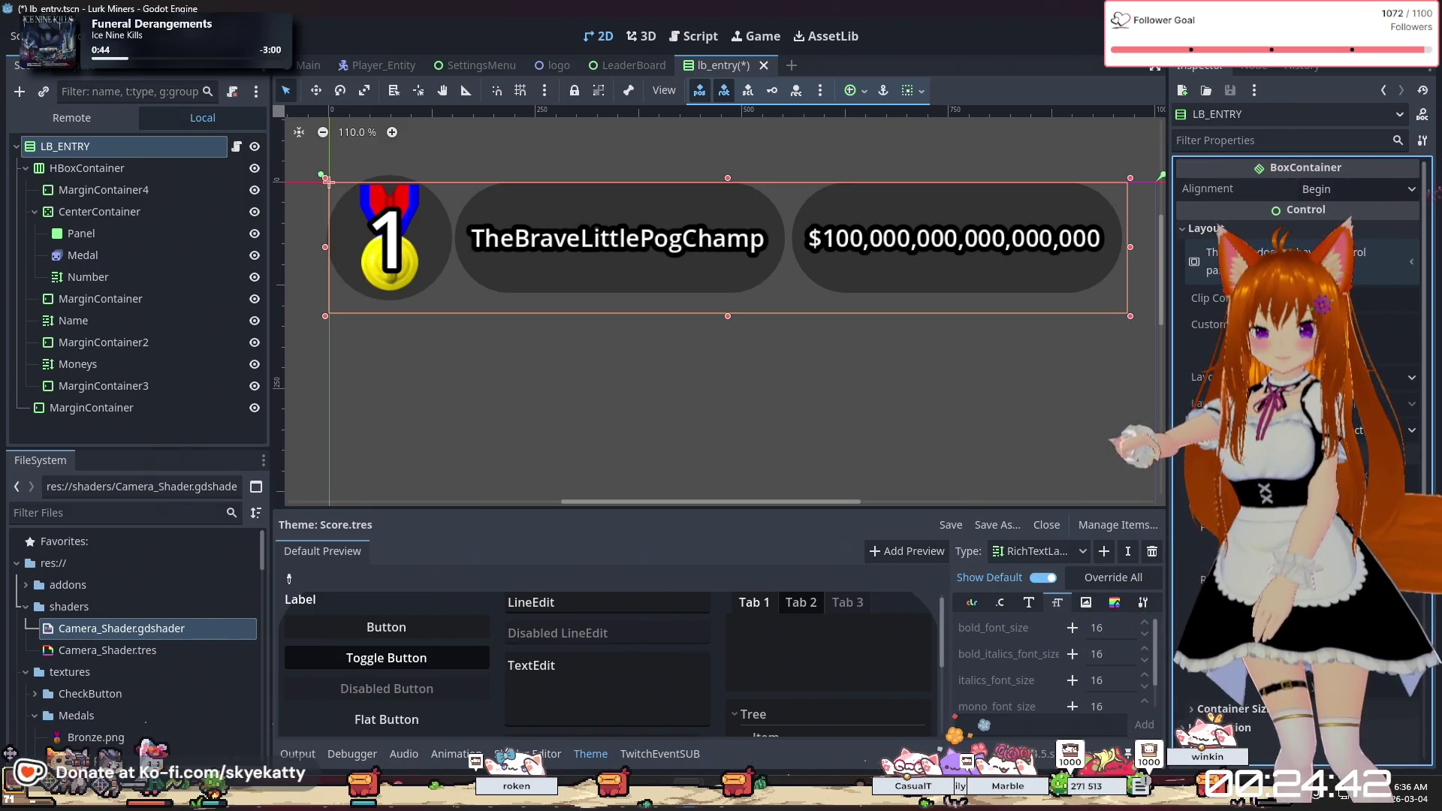
pyautogui.scroll(-4, 1300, 375)
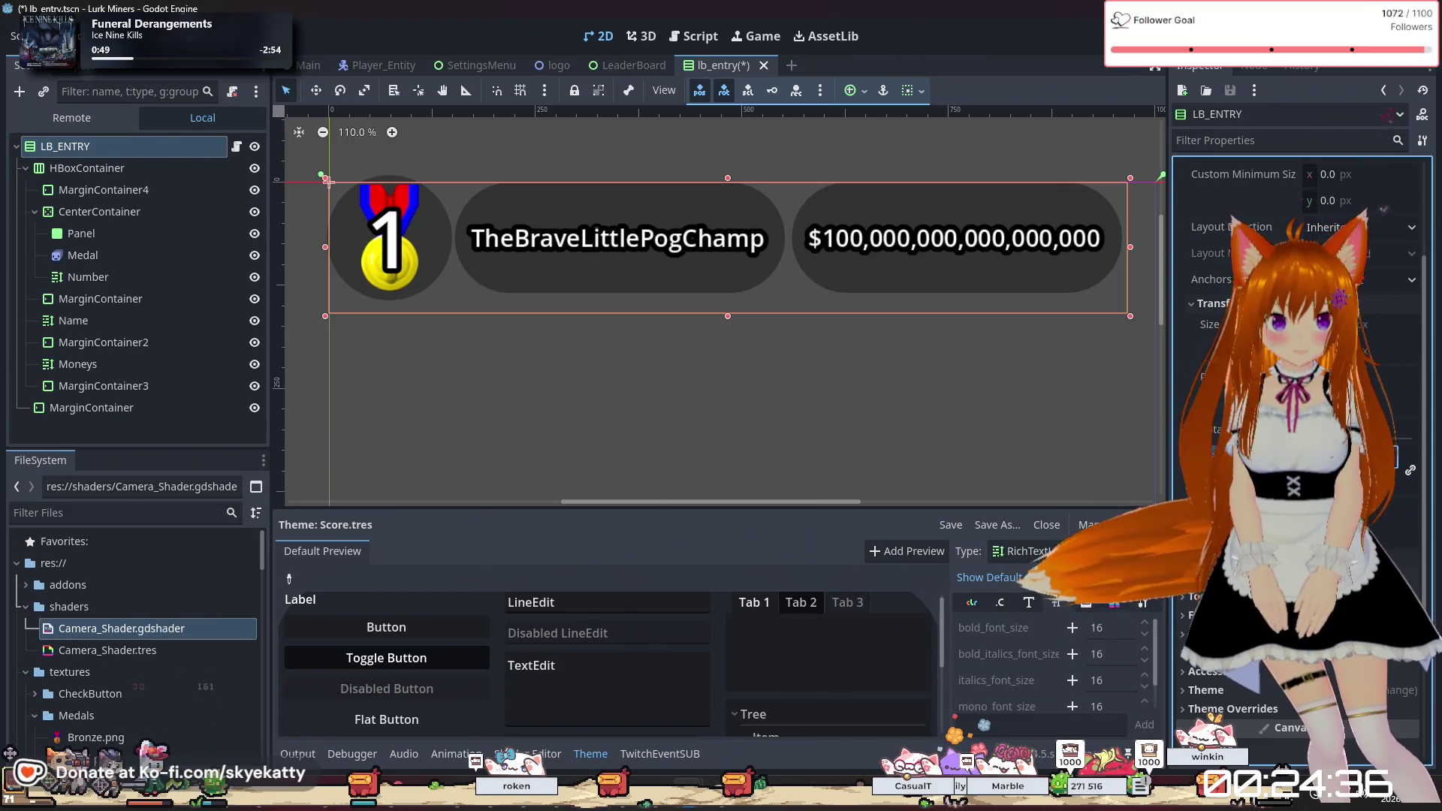
pyautogui.hotkey('ctrl', 'z')
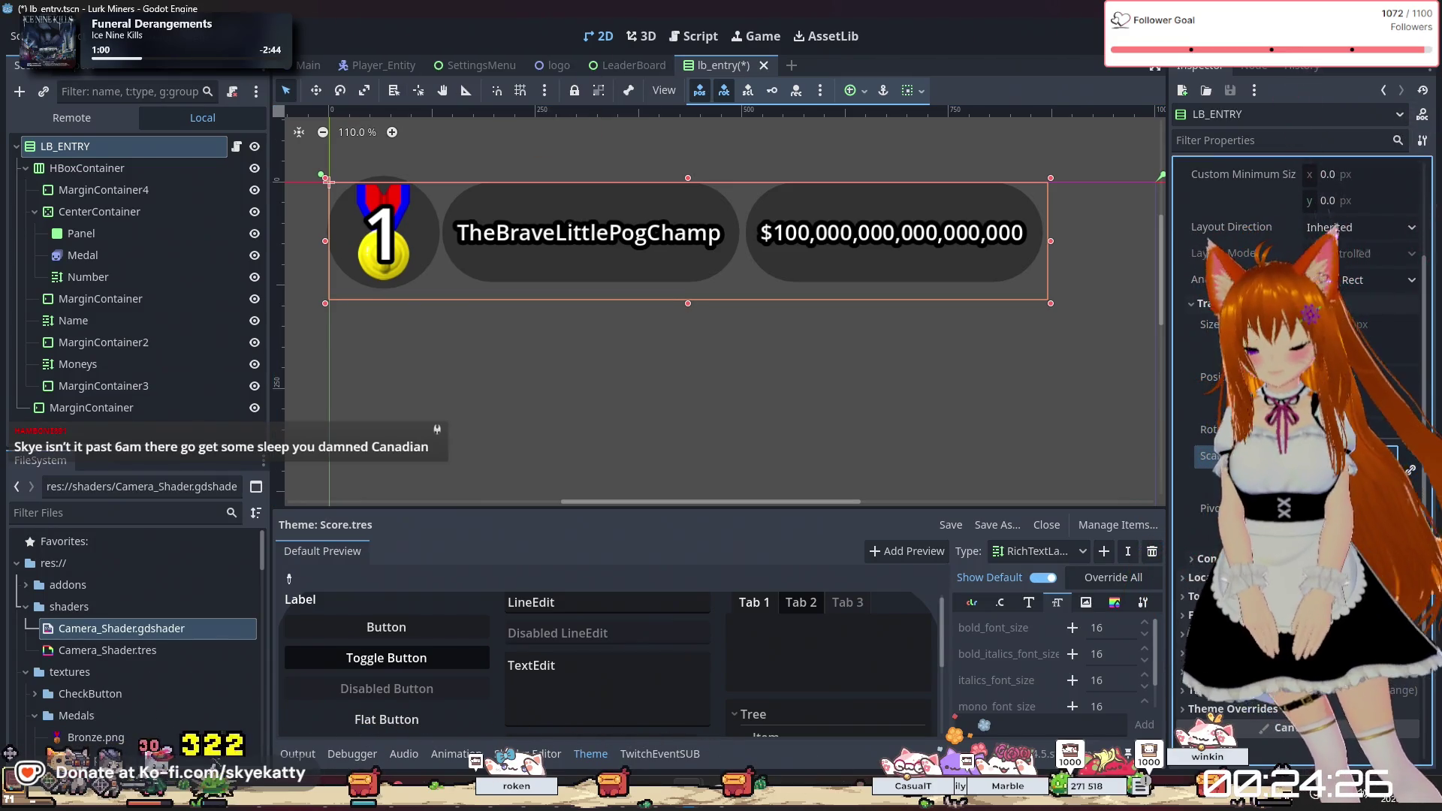
pyautogui.hotkey('ctrl', 'z')
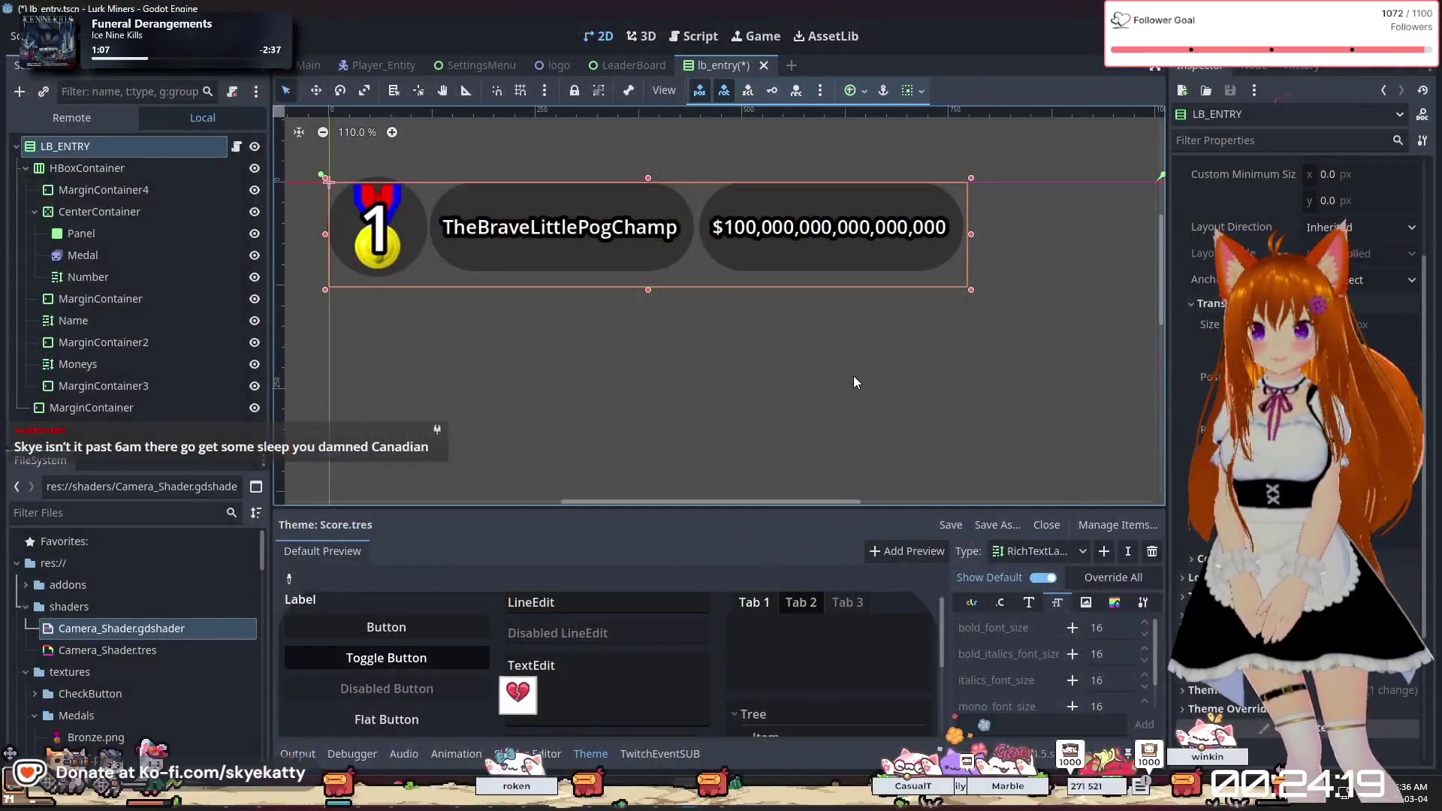
# Save the lb_entry scene, test-run it with F6, then switch to the Main scene tab
pyautogui.hotkey('ctrl', 's')
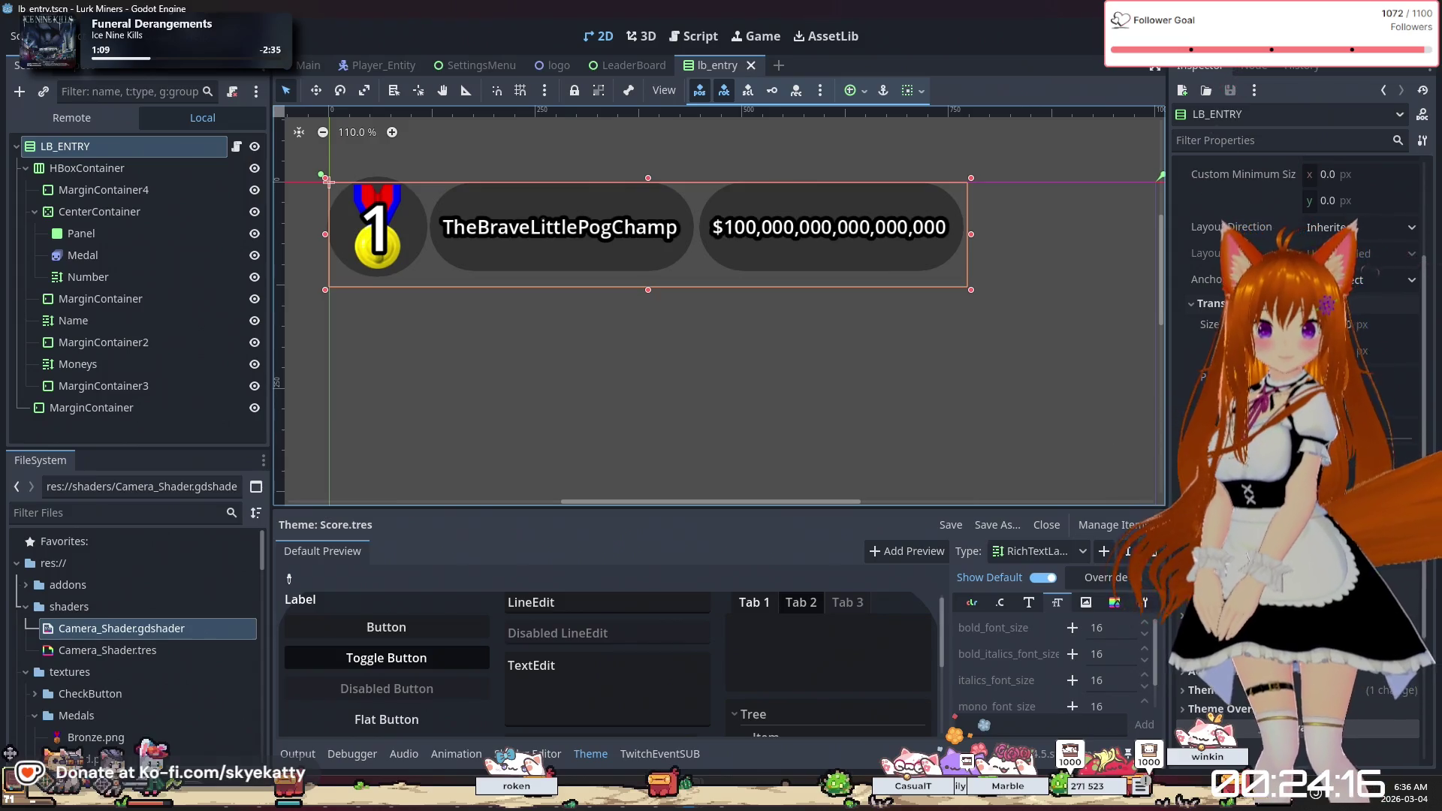
pyautogui.press('F6')
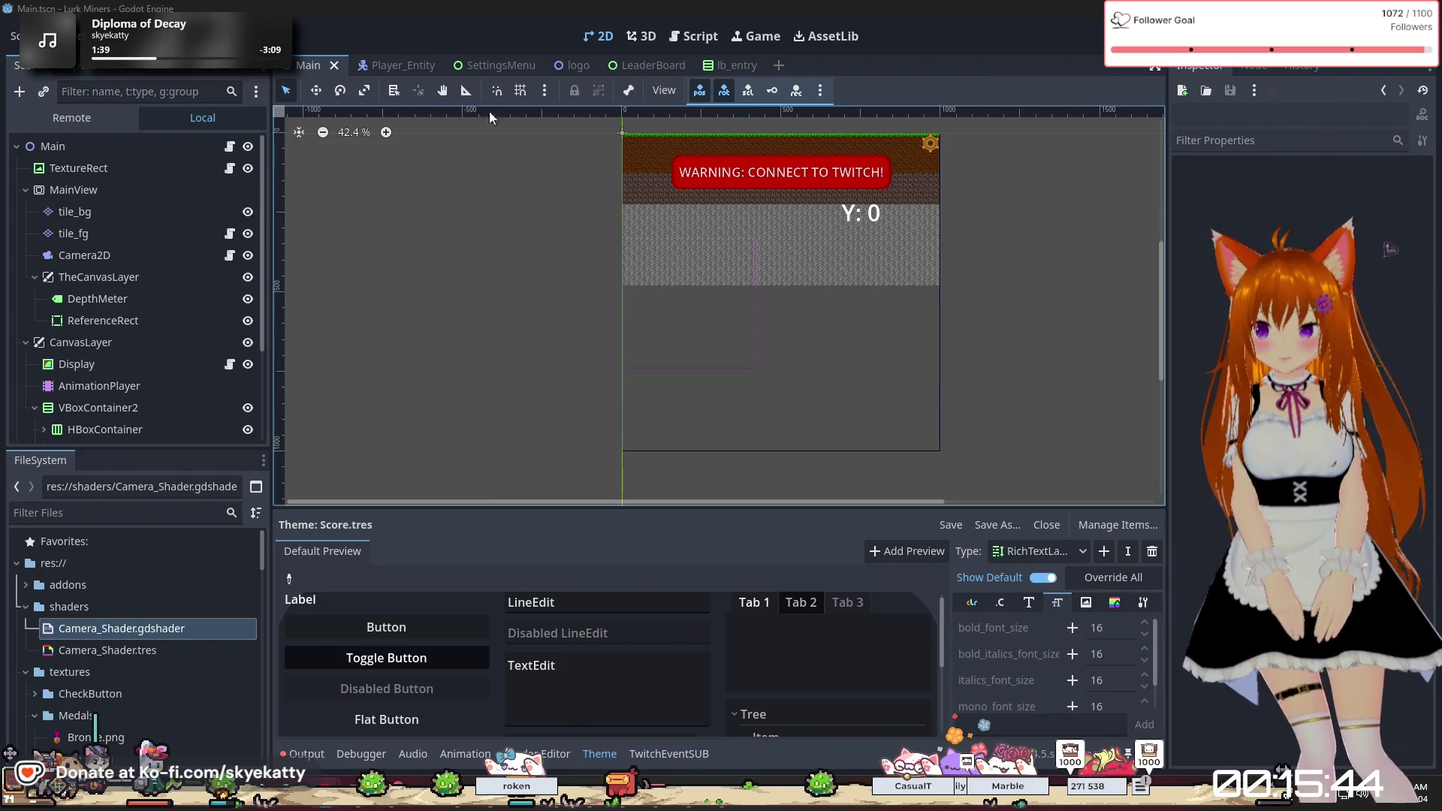
pyautogui.click(382, 67)
pyautogui.click(316, 75)
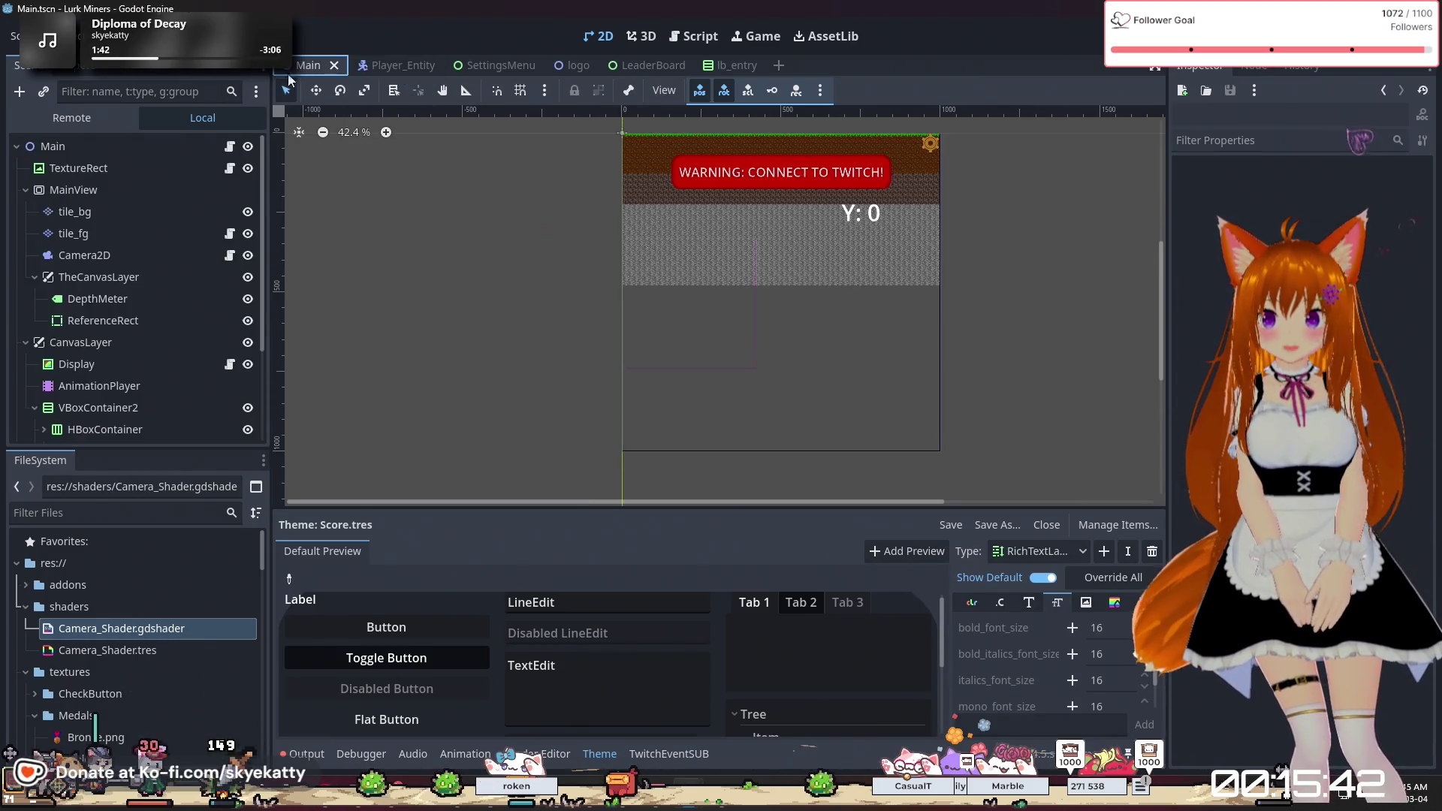
pyautogui.scroll(-5, 143, 353)
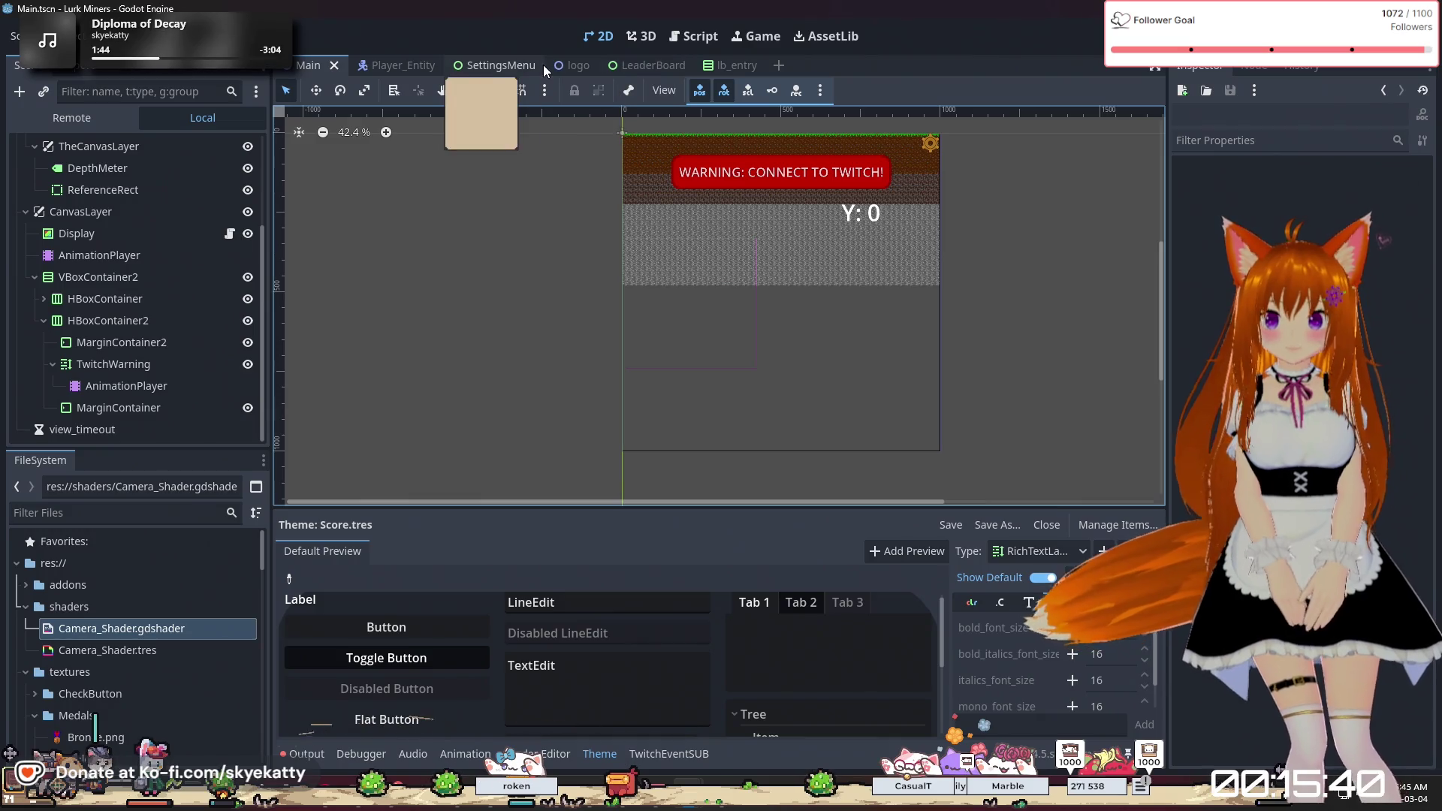
pyautogui.moveTo(570, 71)
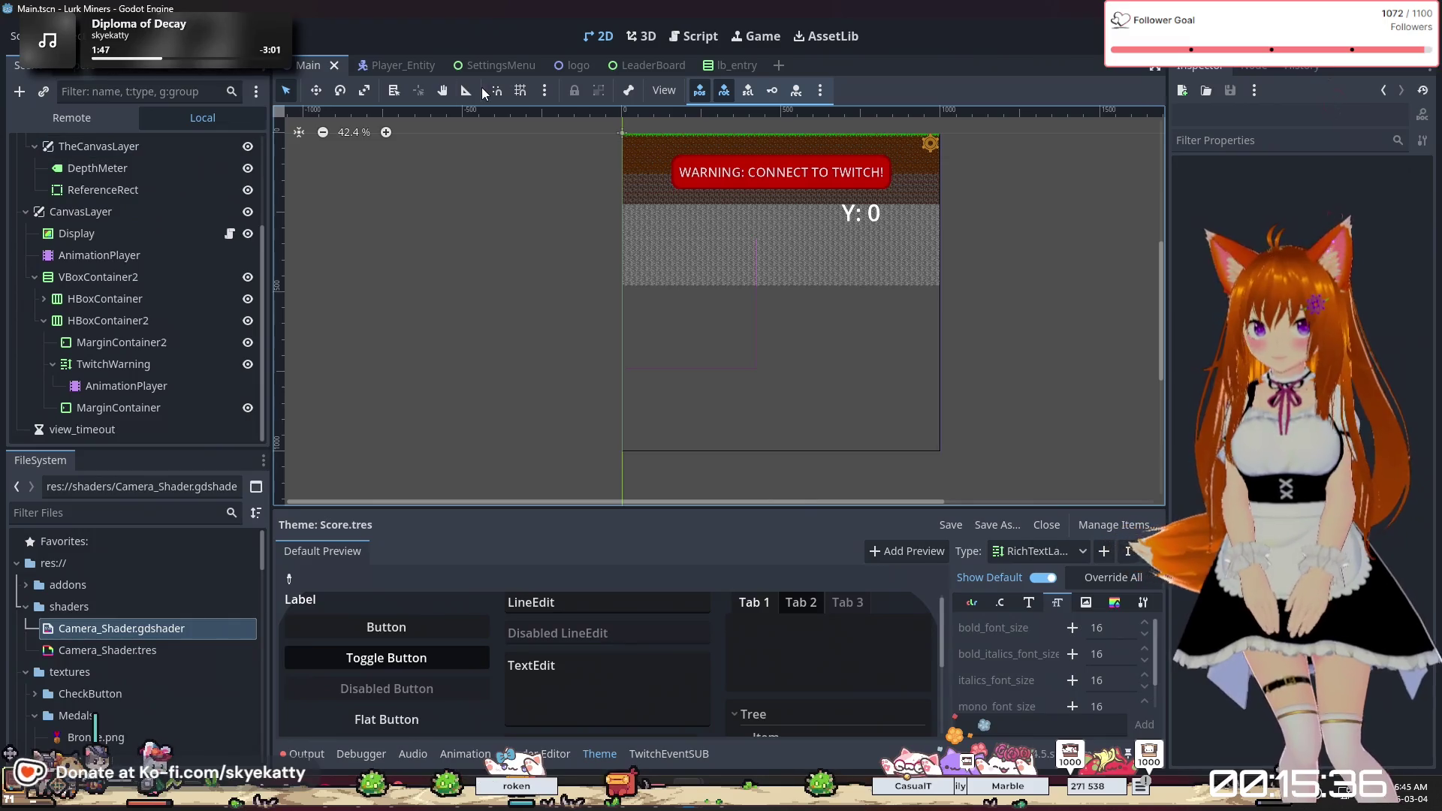
pyautogui.click(702, 45)
pyautogui.scroll(15, 682, 243)
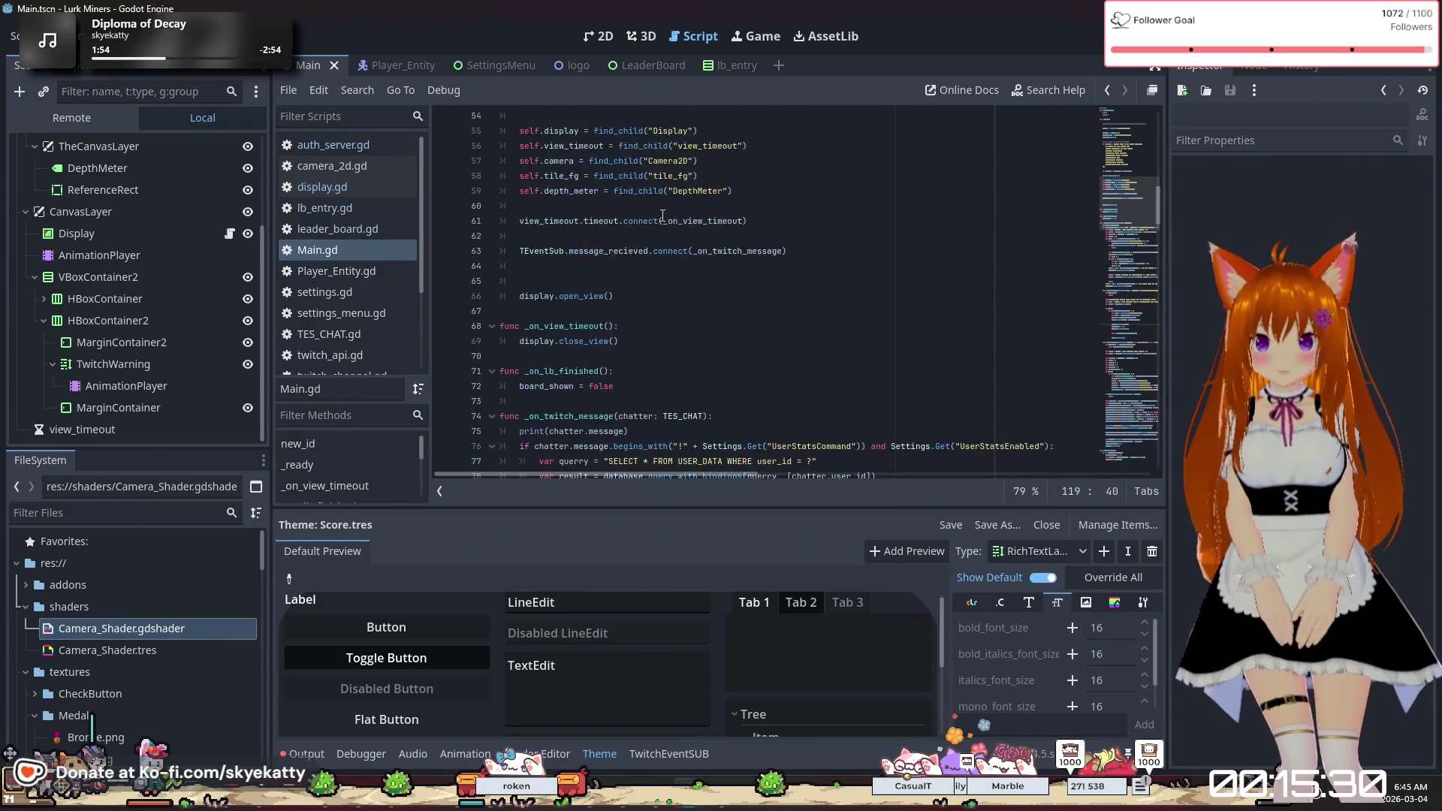
pyautogui.scroll(-10, 662, 216)
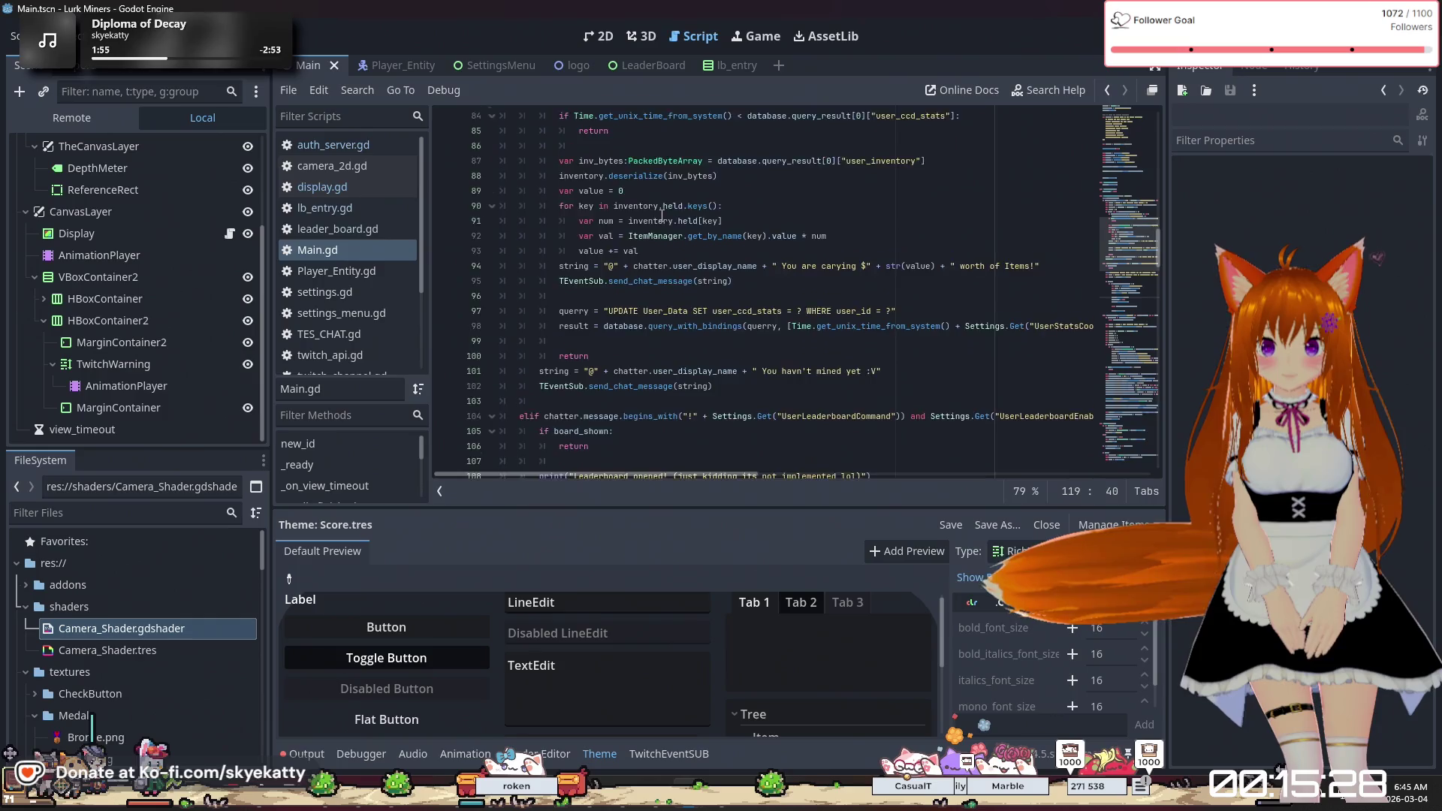
pyautogui.scroll(-9, 662, 215)
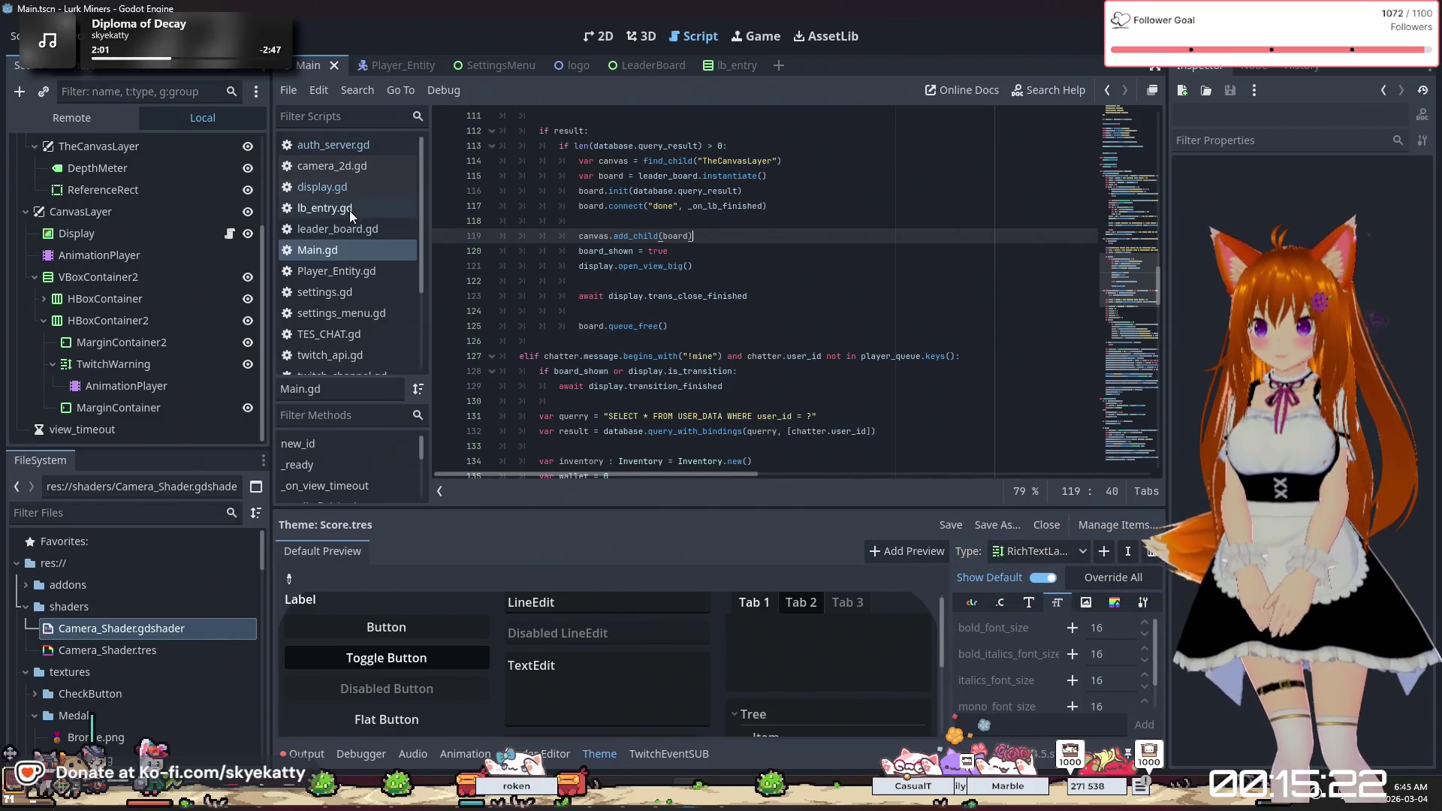
pyautogui.click(319, 189)
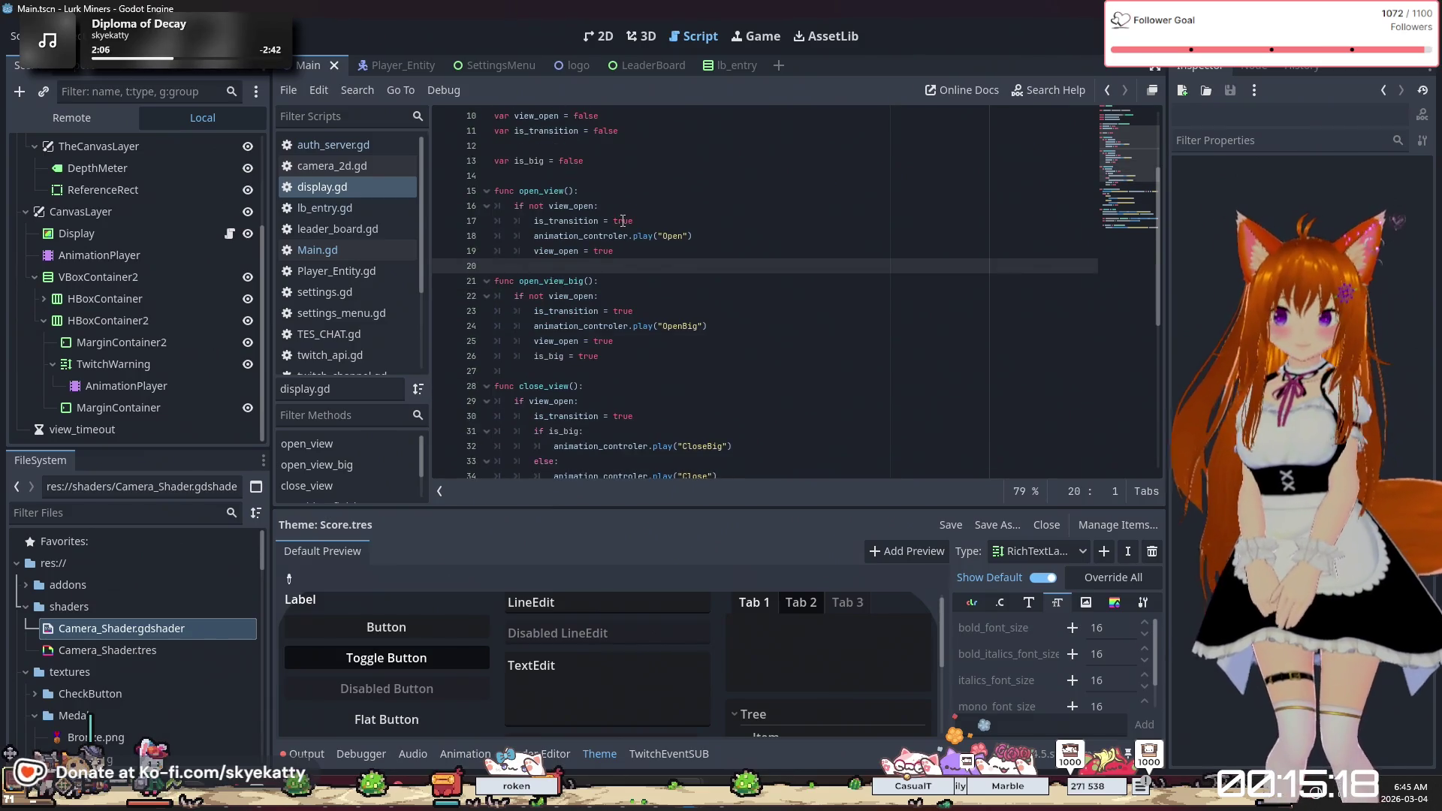
# Add an "OpenBig" case line below the Open case in transition_finish
pyautogui.scroll(-2, 623, 220)
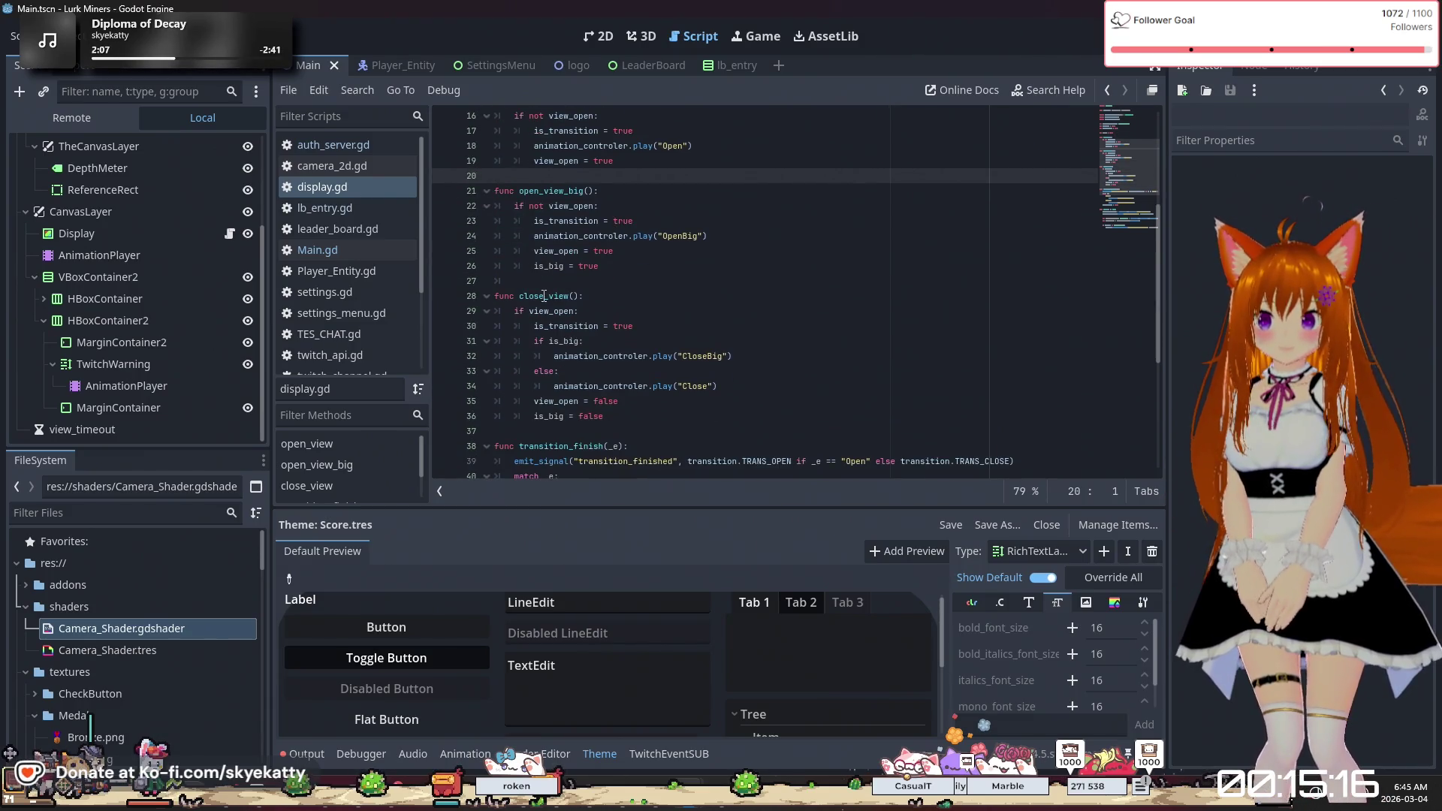
pyautogui.scroll(-4, 619, 323)
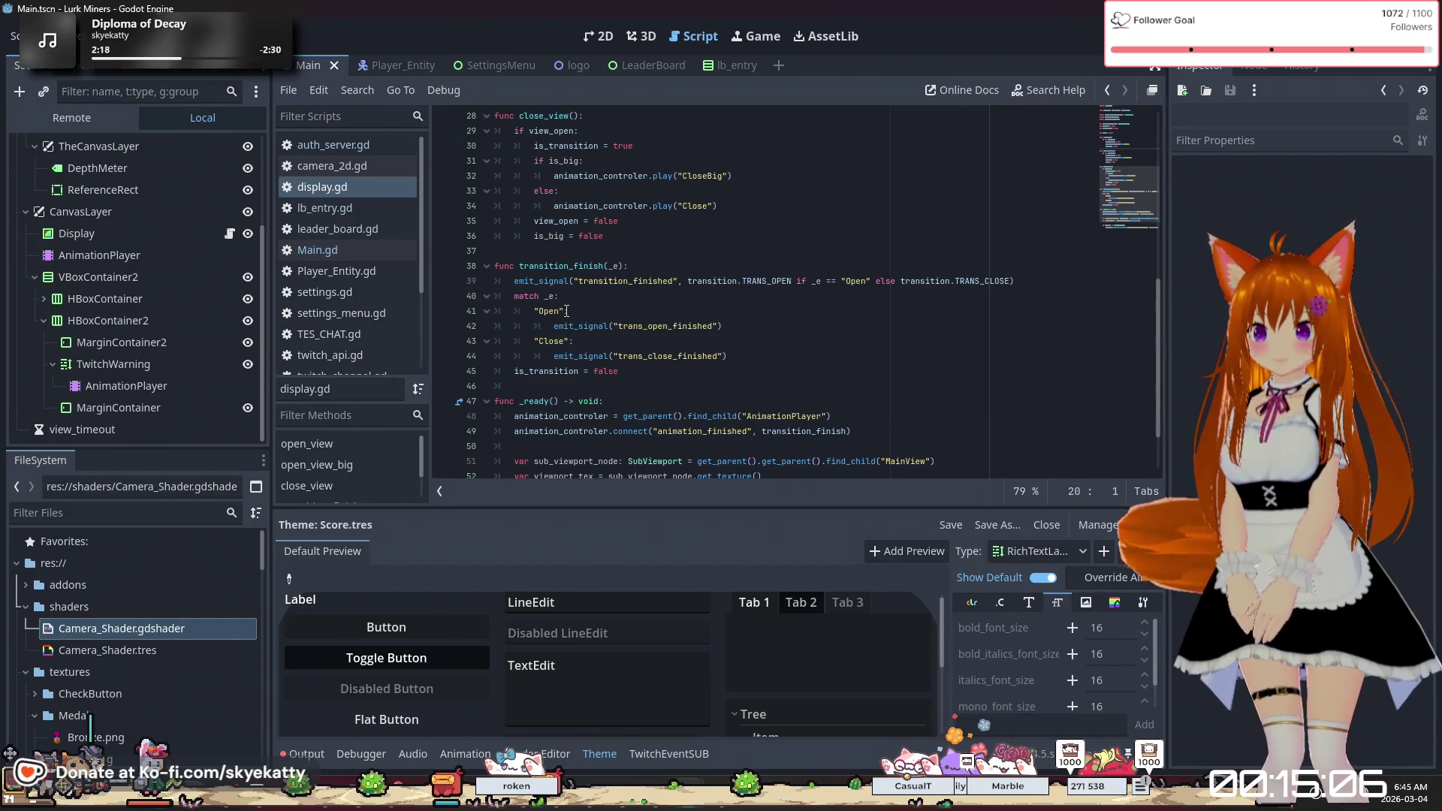
pyautogui.click(567, 311)
pyautogui.write('or ')
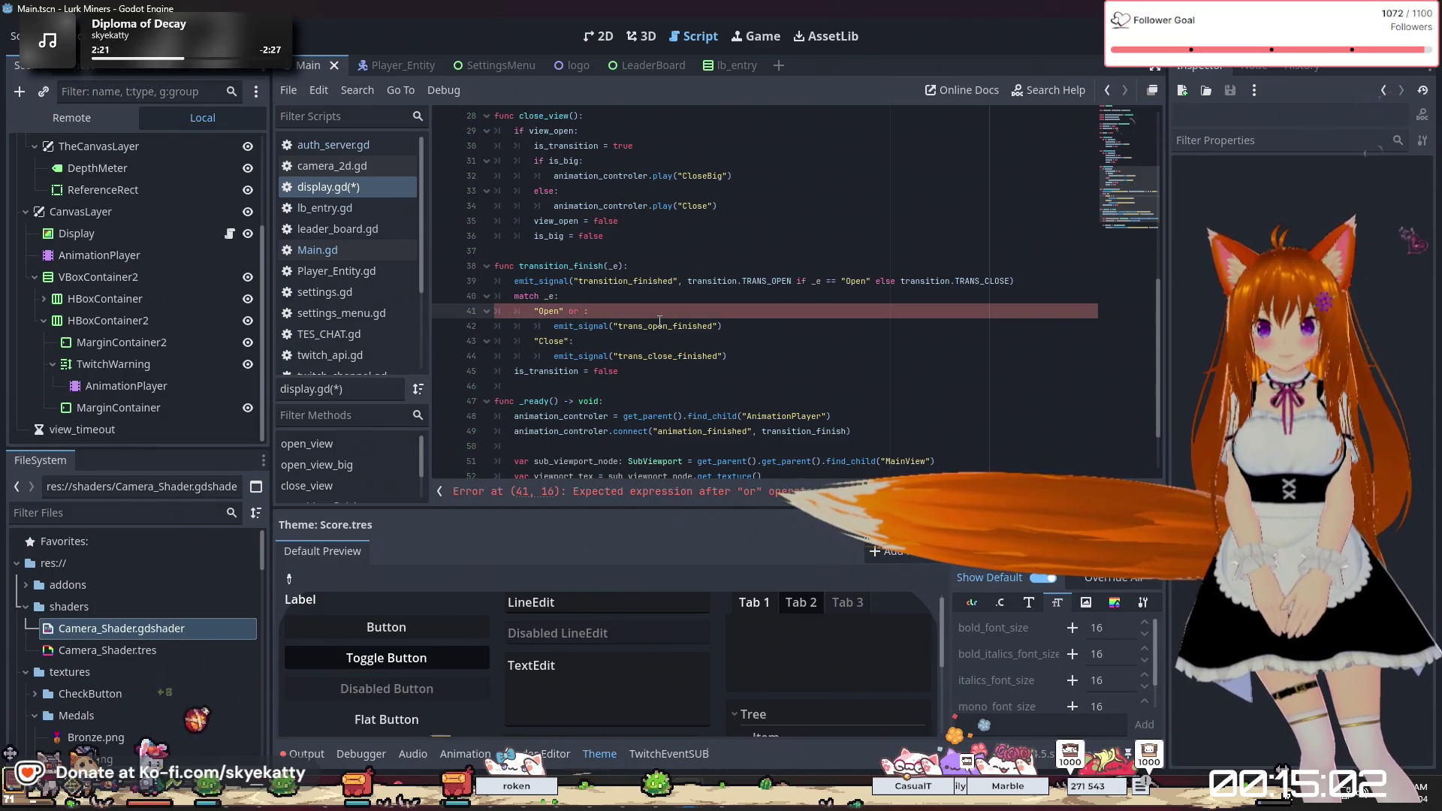
pyautogui.write('"OpenBig')
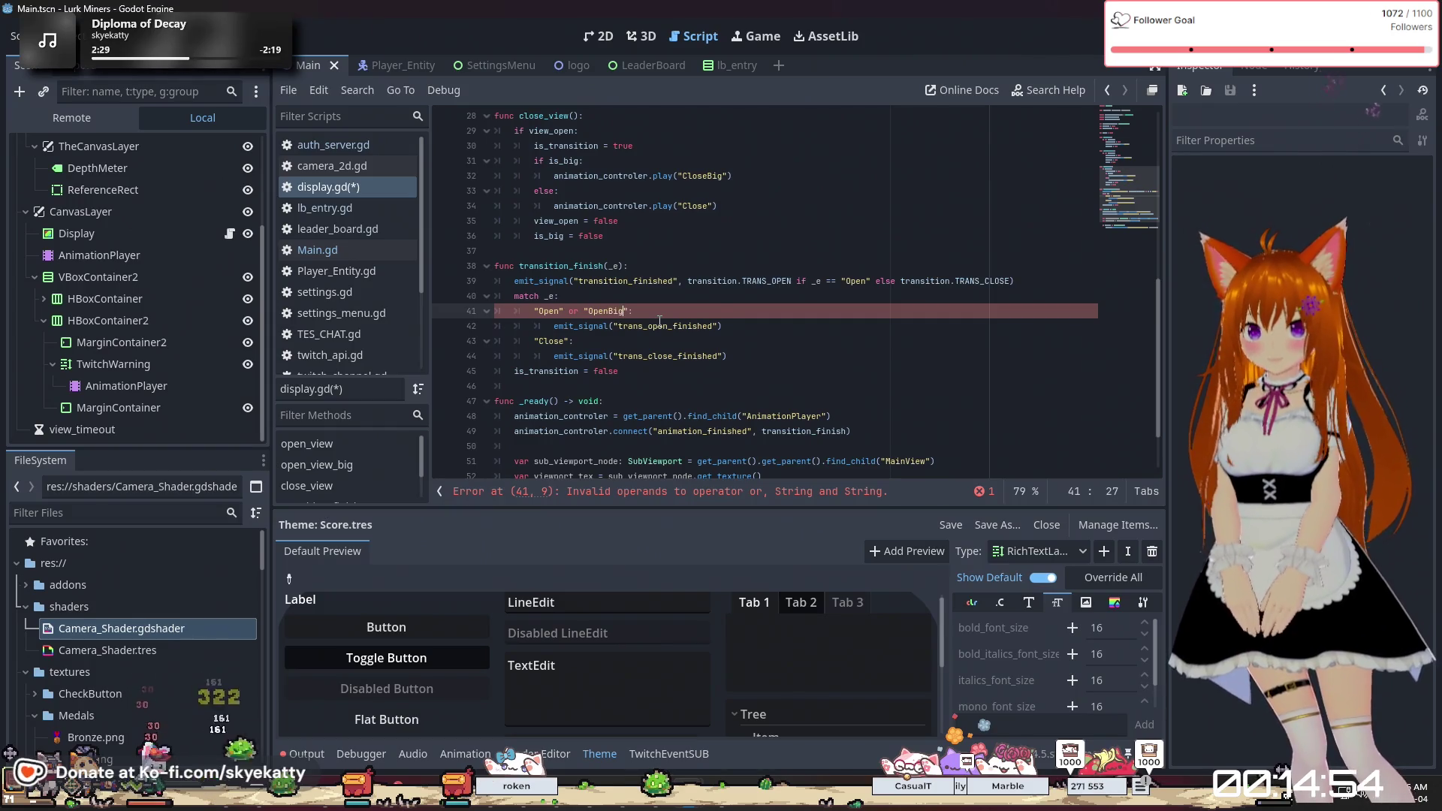
pyautogui.click(756, 250)
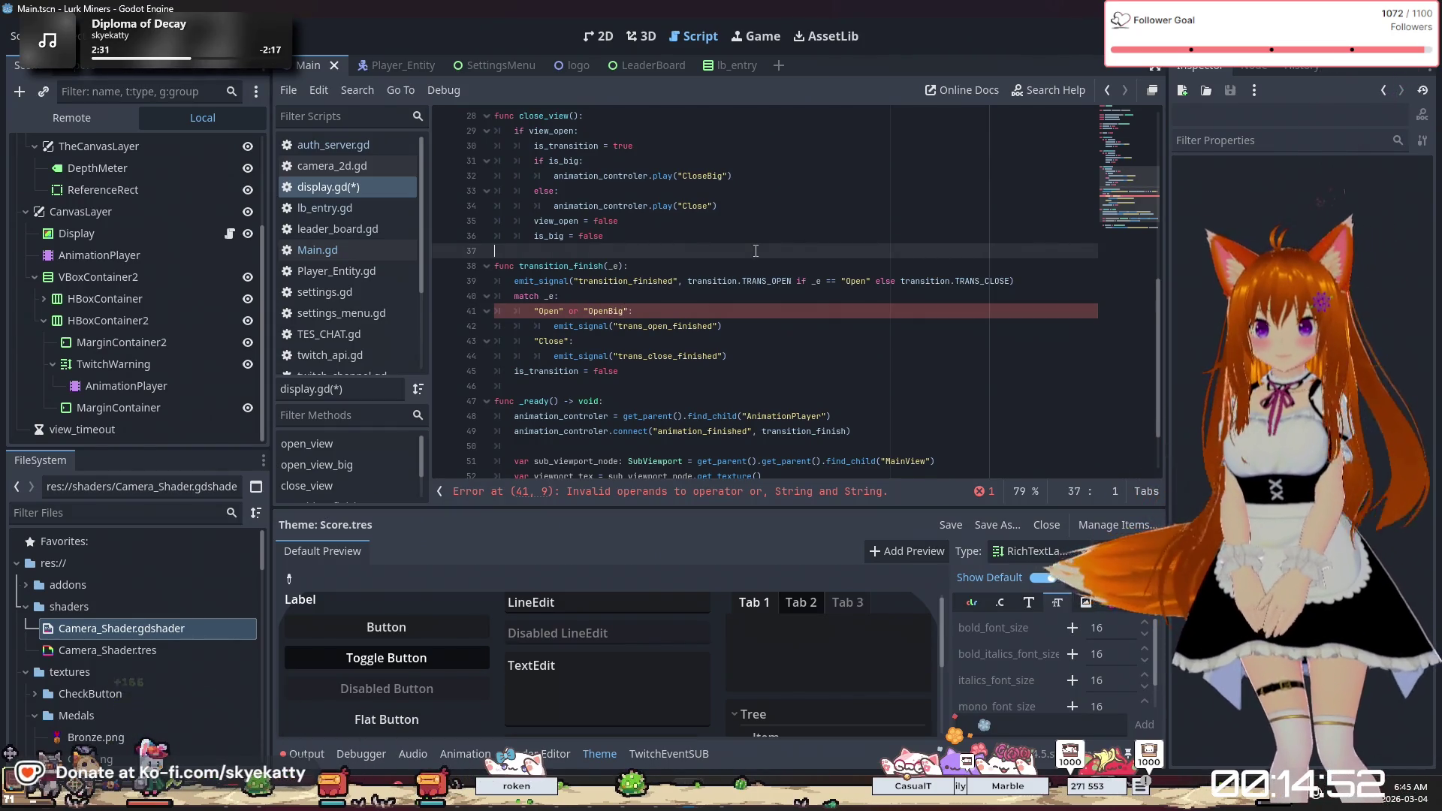
pyautogui.click(630, 312)
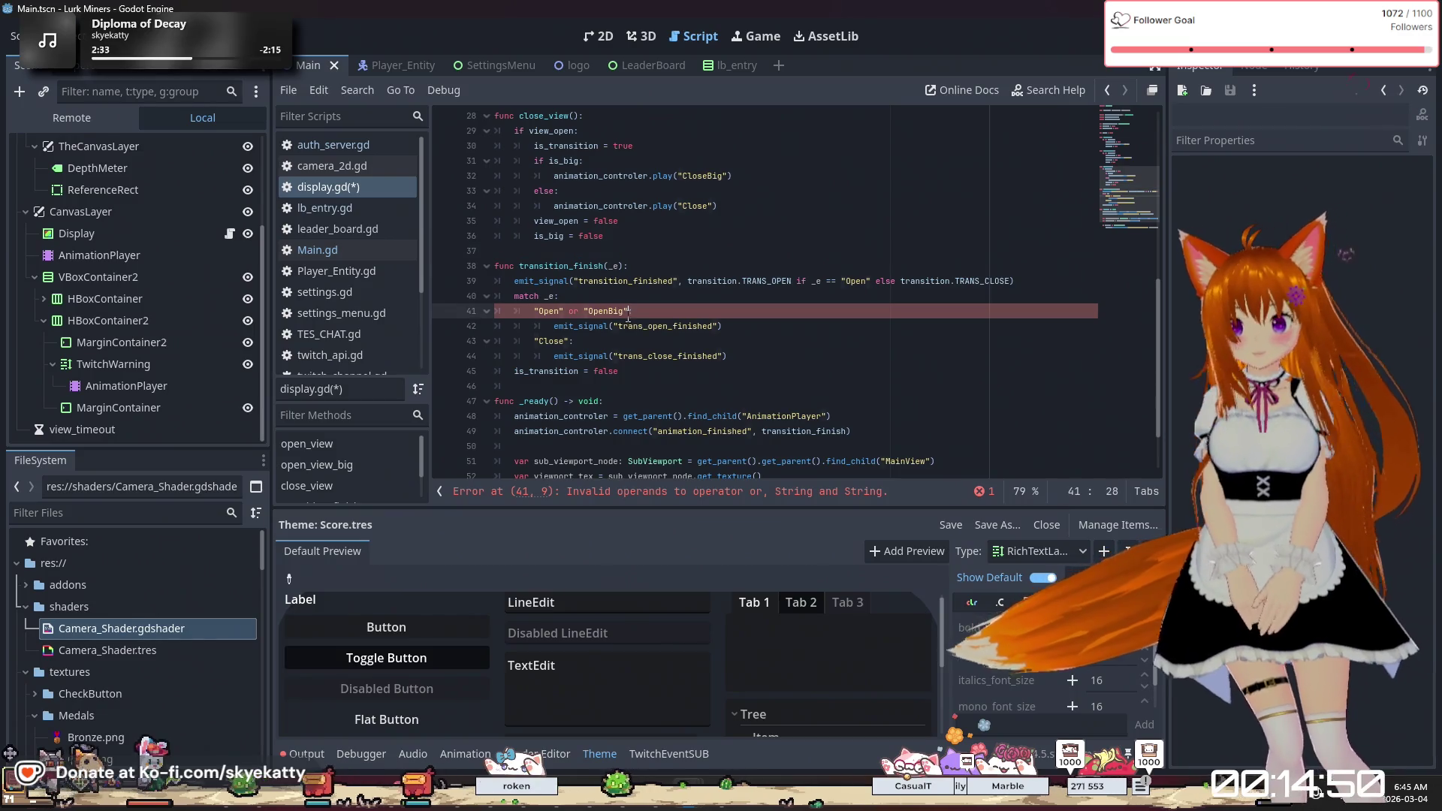
pyautogui.press('BackSpace')
pyautogui.press('BackSpace')
pyautogui.press('BackSpace')
pyautogui.click(766, 321)
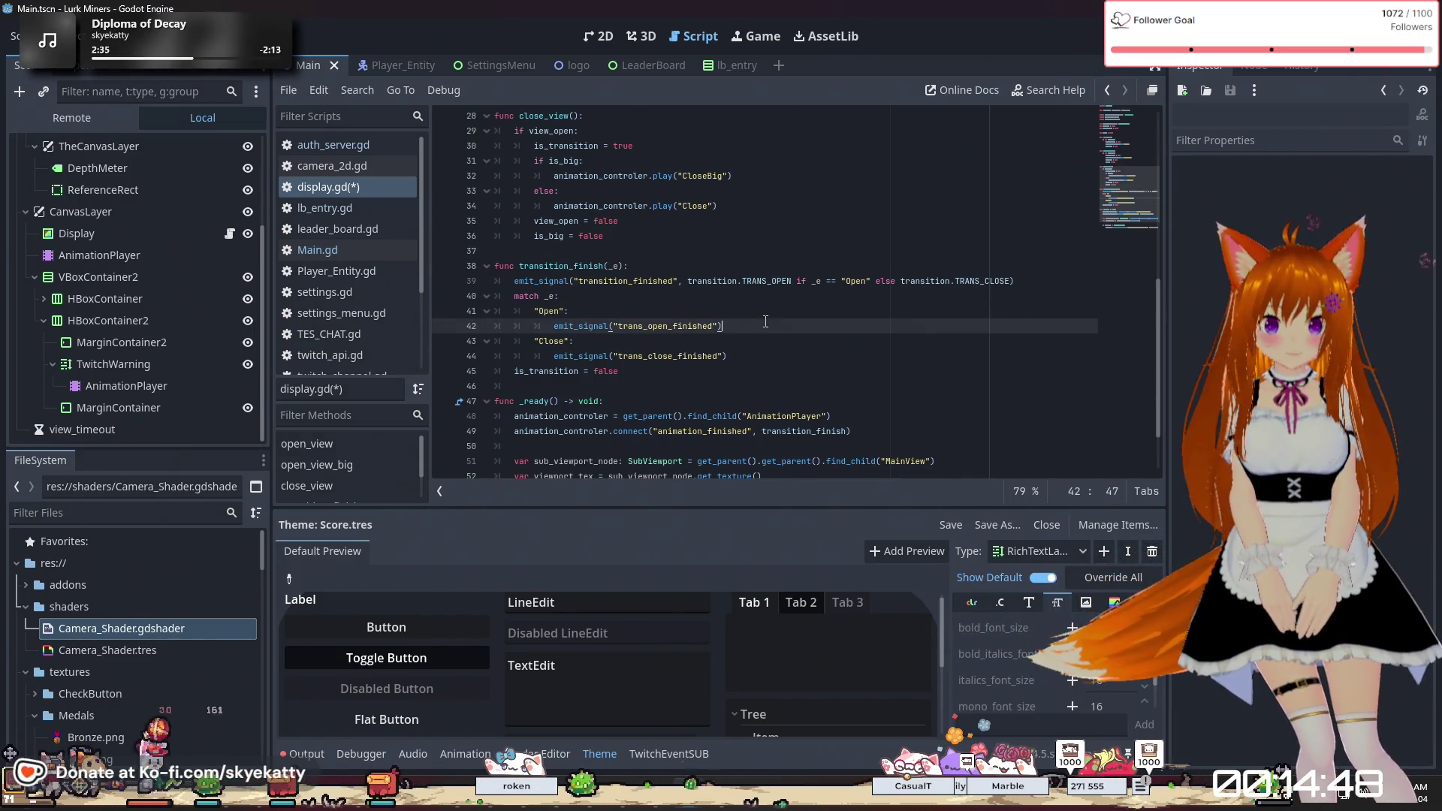
pyautogui.press('Return')
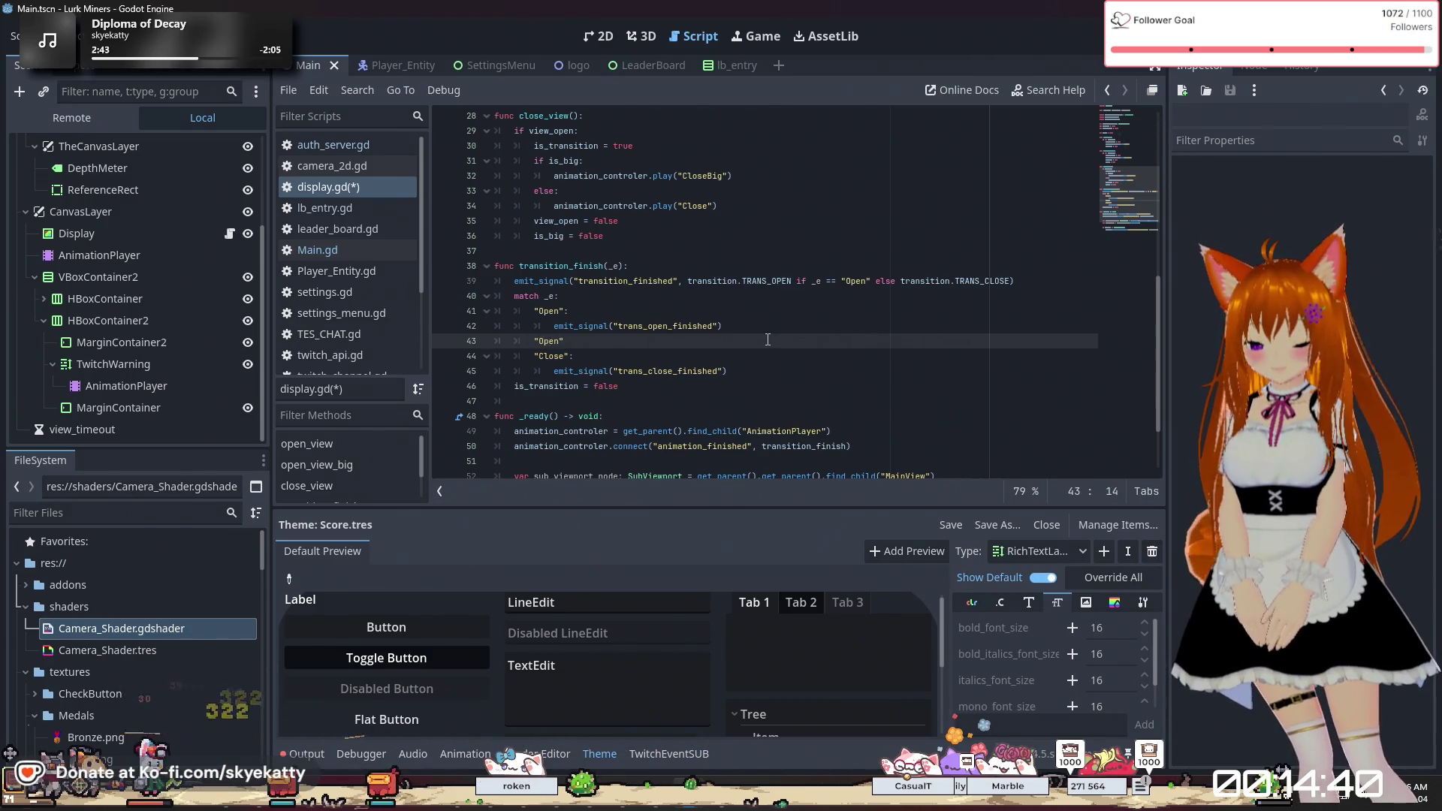
pyautogui.write('Big')
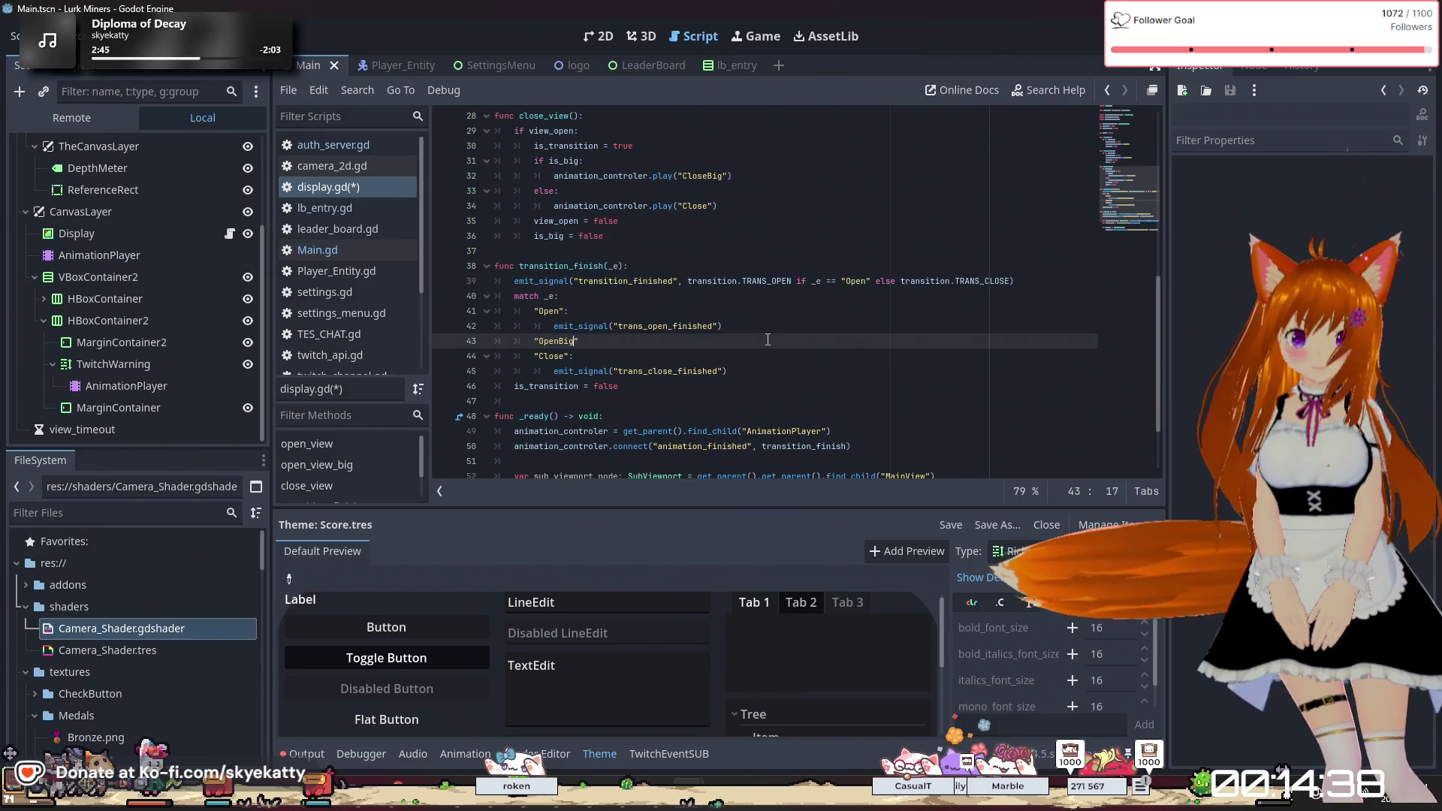
pyautogui.write('"')
# Give OpenBig its own emit_signal trans_open_finished line, keeping the one under Open
pyautogui.moveTo(762, 322); pyautogui.dragTo(553, 325)
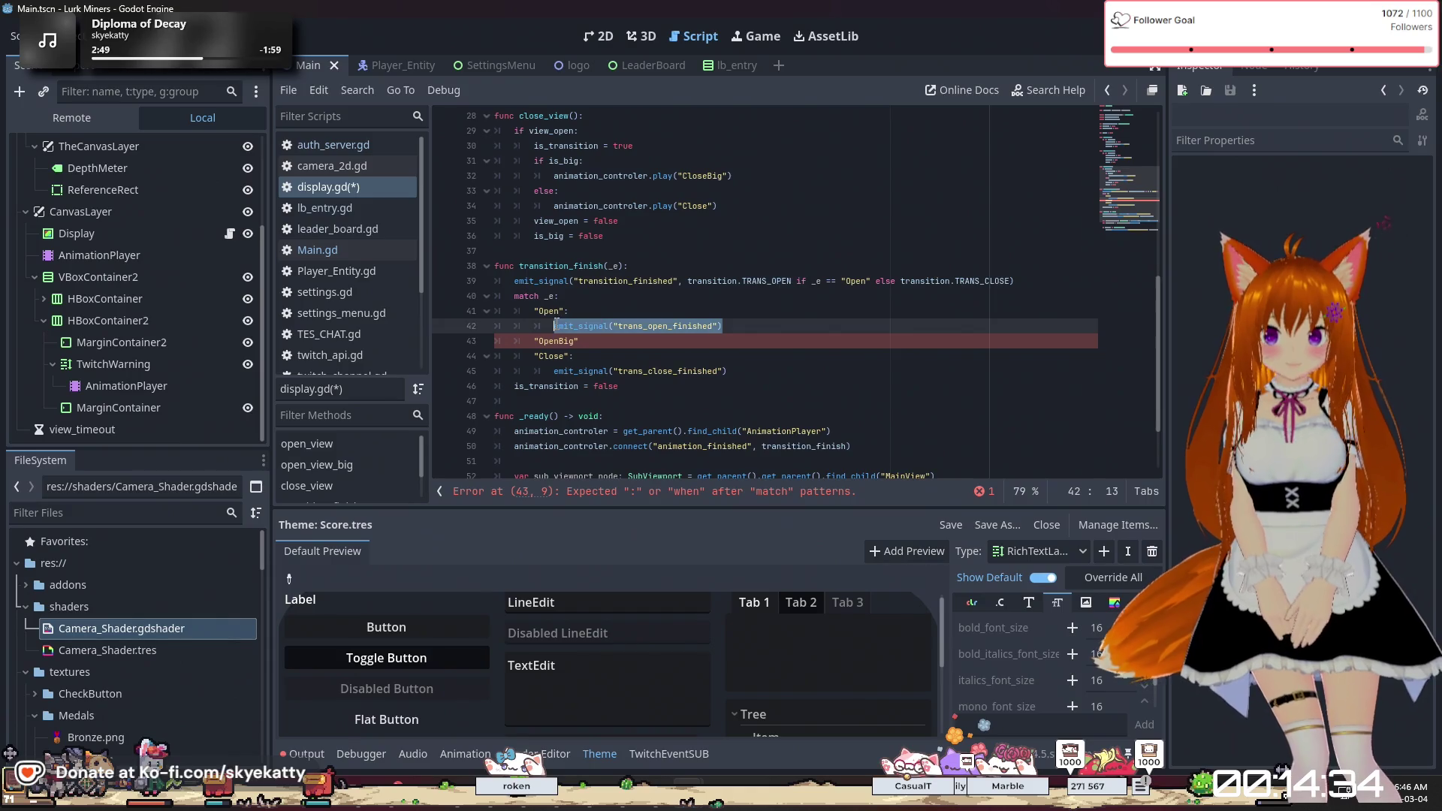
pyautogui.hotkey('ctrl', 'x')
pyautogui.click(624, 345)
pyautogui.write(':')
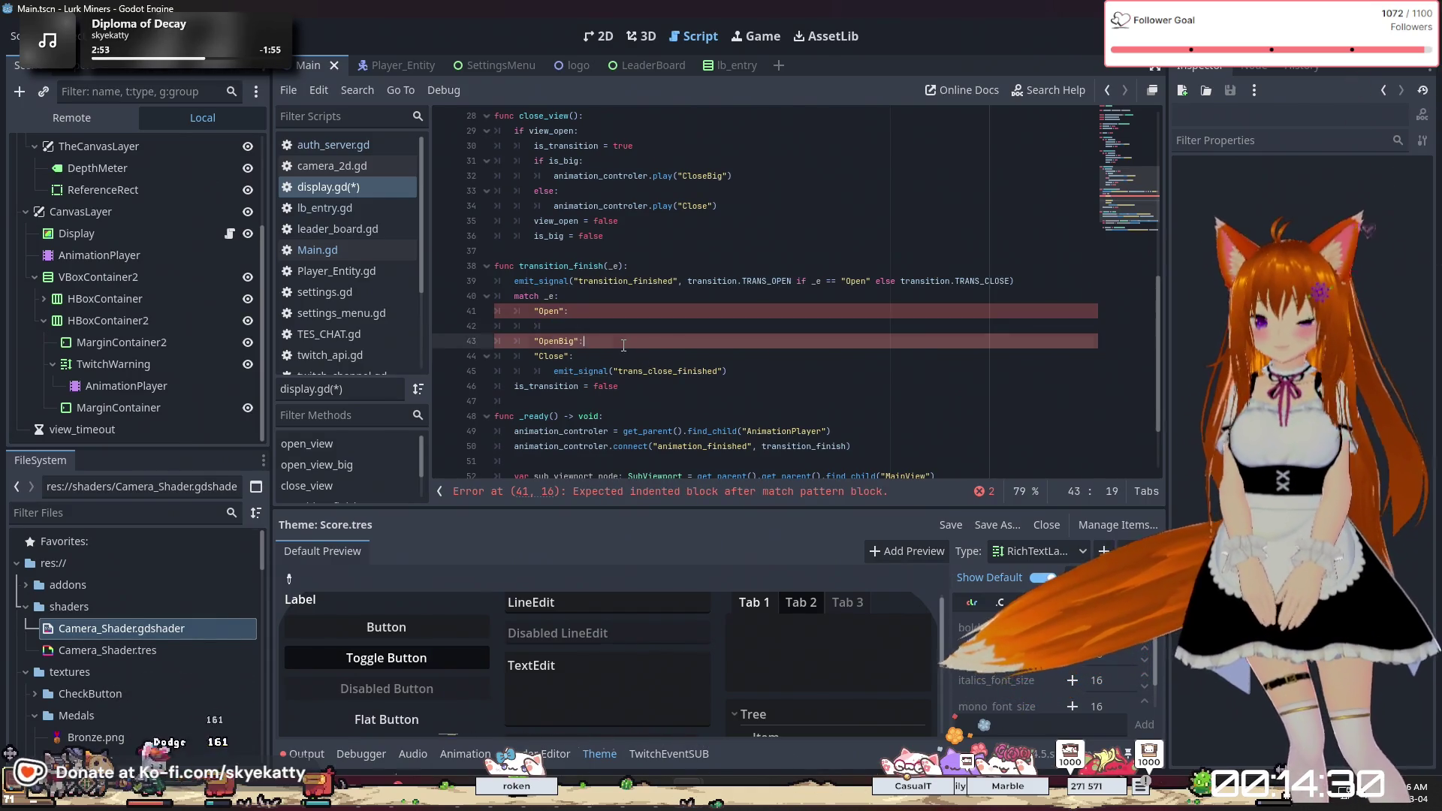
pyautogui.press('Return')
pyautogui.hotkey('ctrl', 'v')
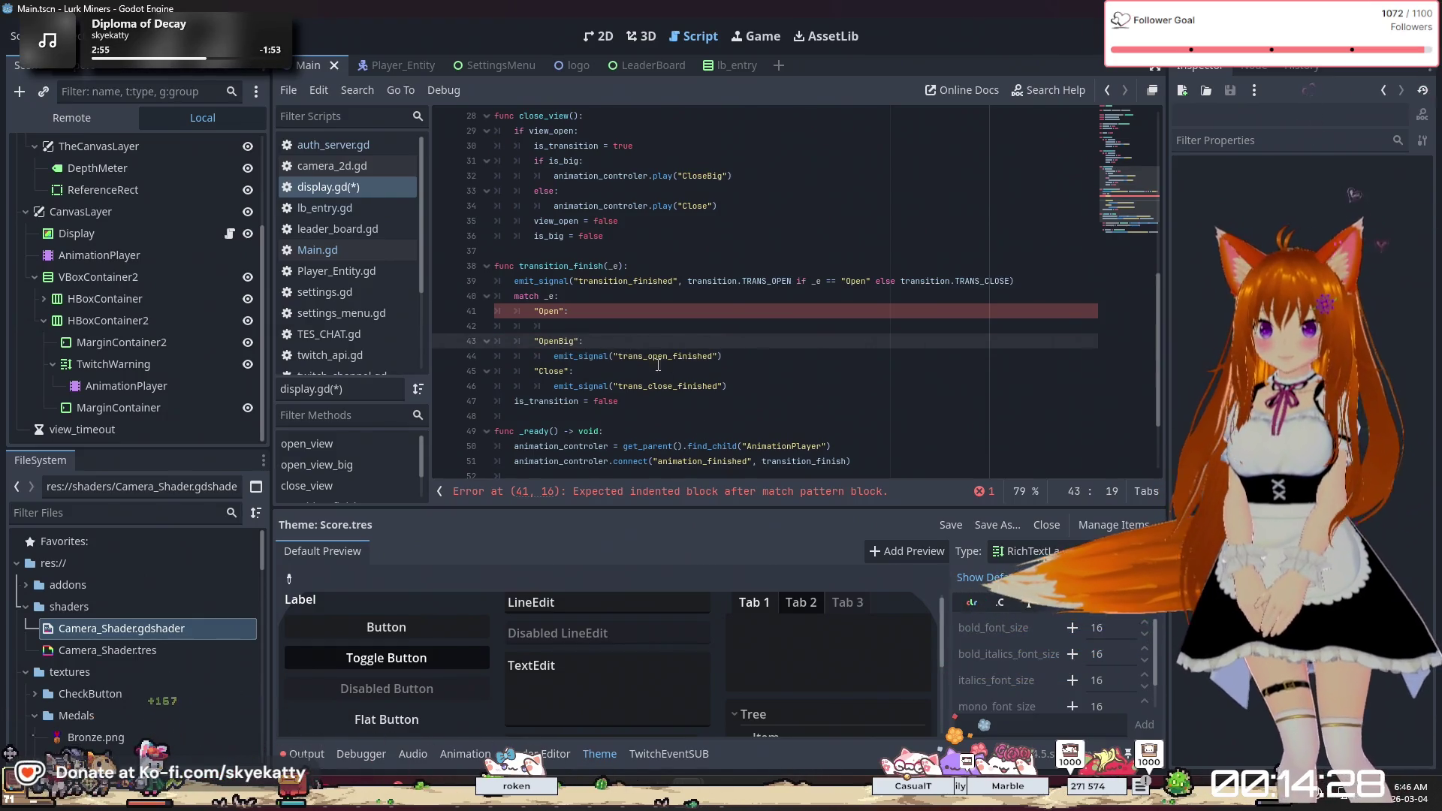
pyautogui.press('Up')
pyautogui.hotkey('ctrl', 'v')
# Add a "CloseBig" case emitting trans_close_finished, then save and run the game
pyautogui.click(697, 367)
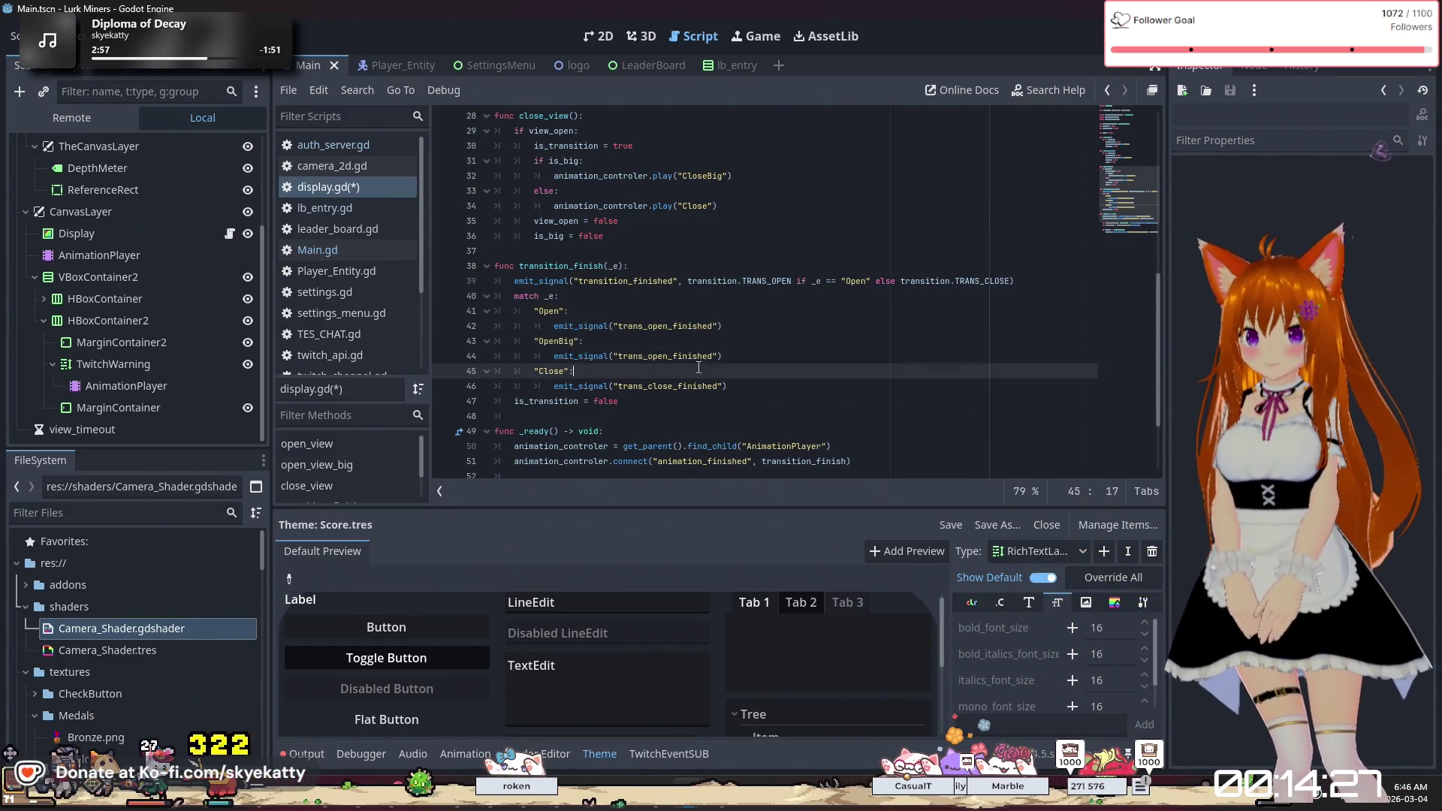
pyautogui.click(811, 388)
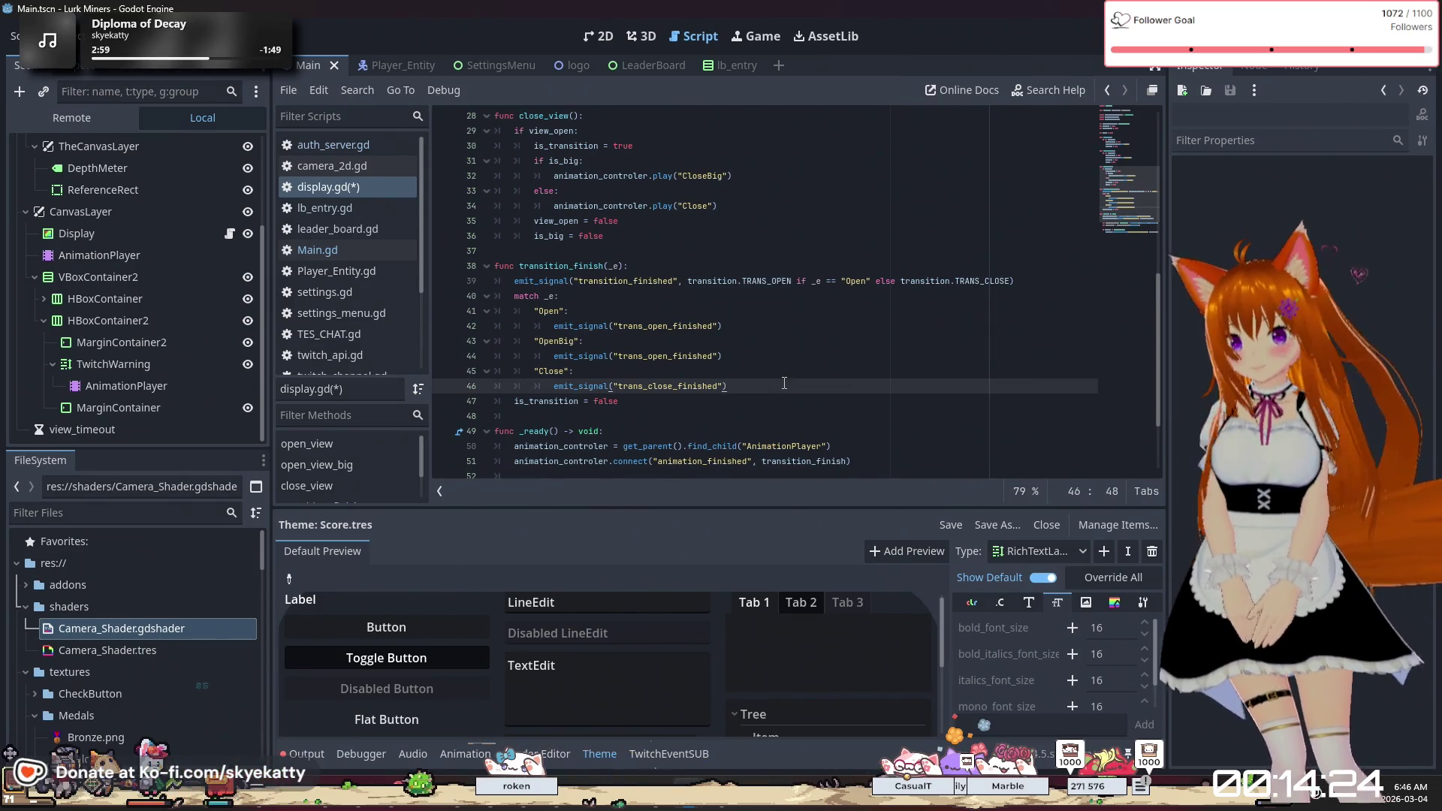
pyautogui.press('Return')
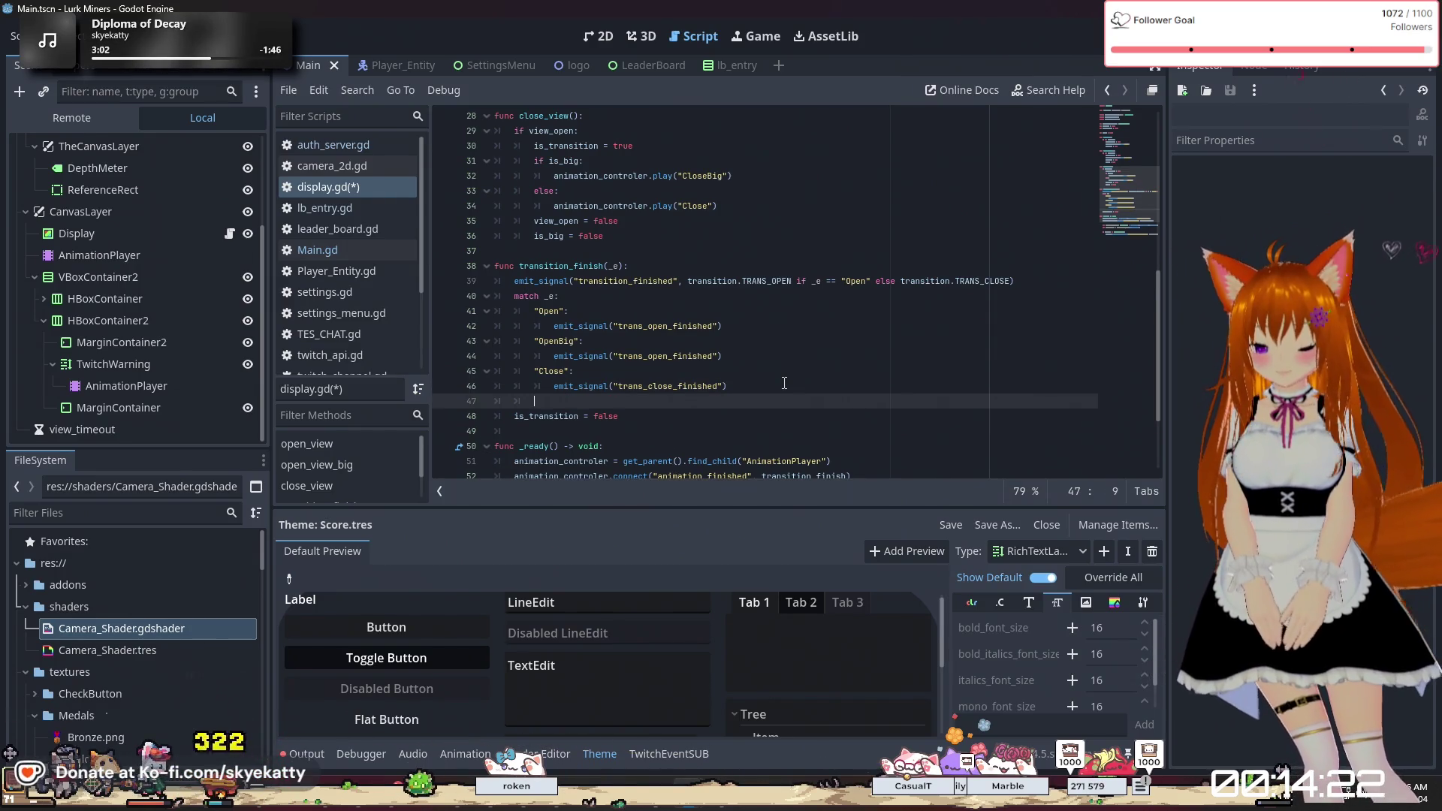
pyautogui.write('"CloseBig')
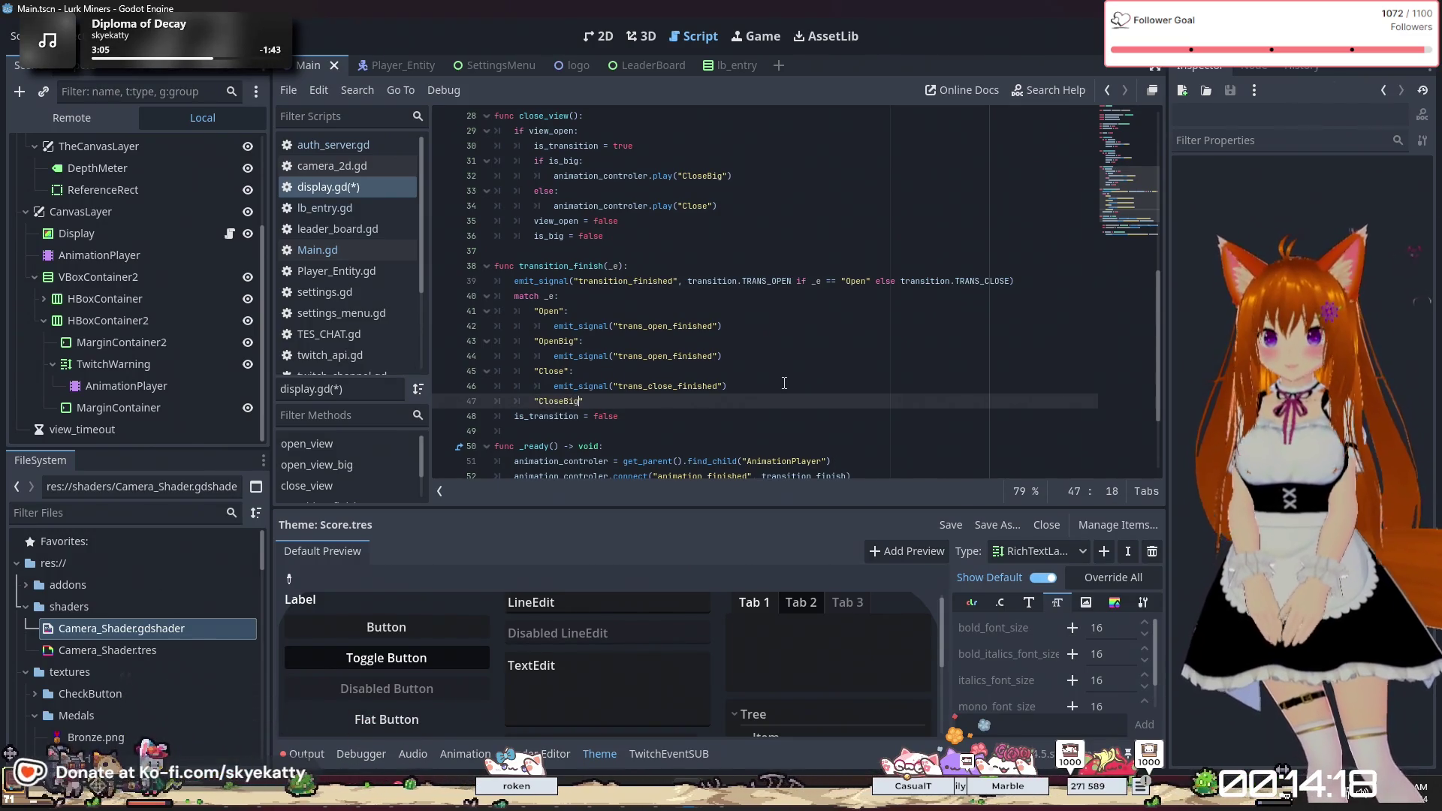
pyautogui.write('":')
pyautogui.press('Return')
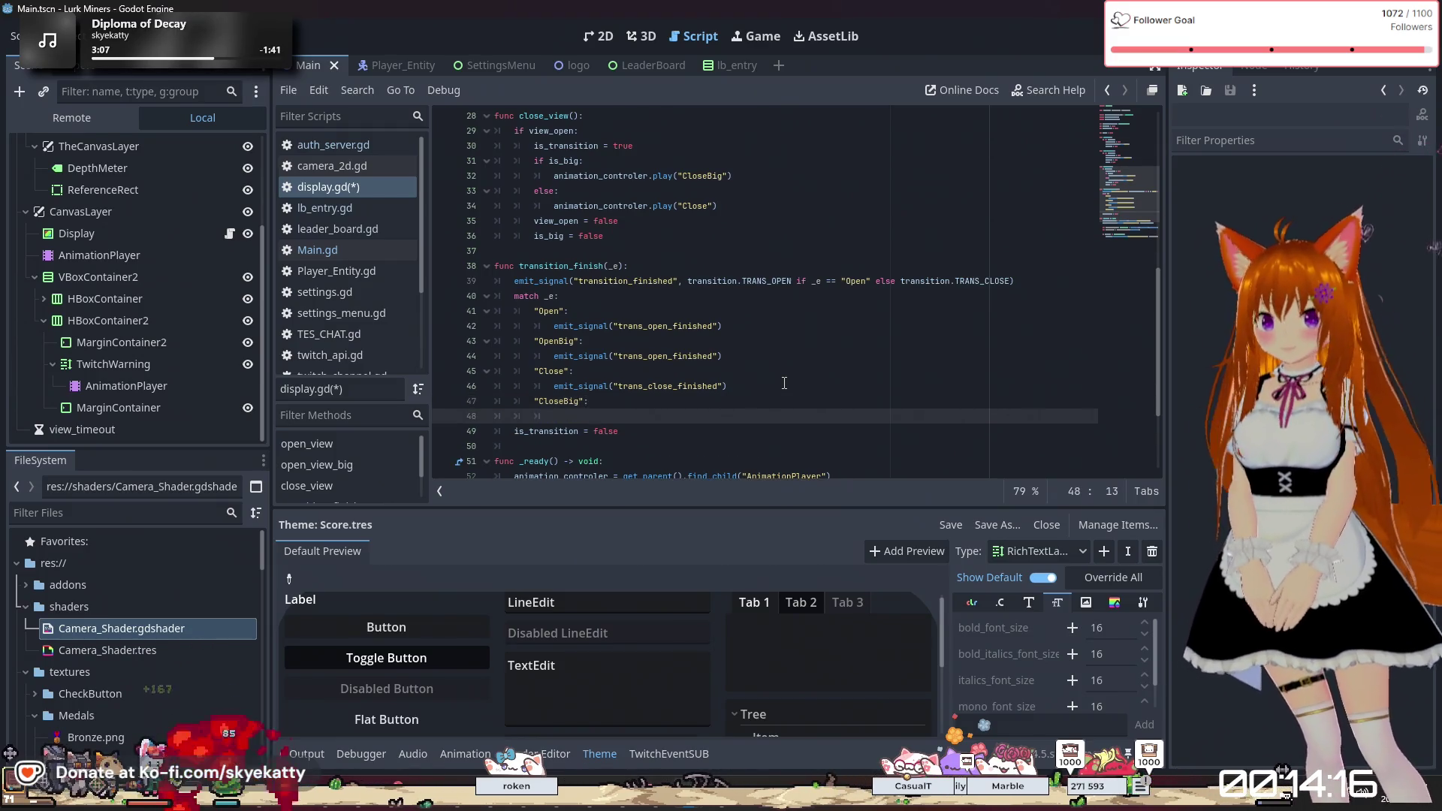
pyautogui.click(727, 386)
pyautogui.moveTo(727, 386); pyautogui.dragTo(553, 386)
pyautogui.hotkey('ctrl', 'c')
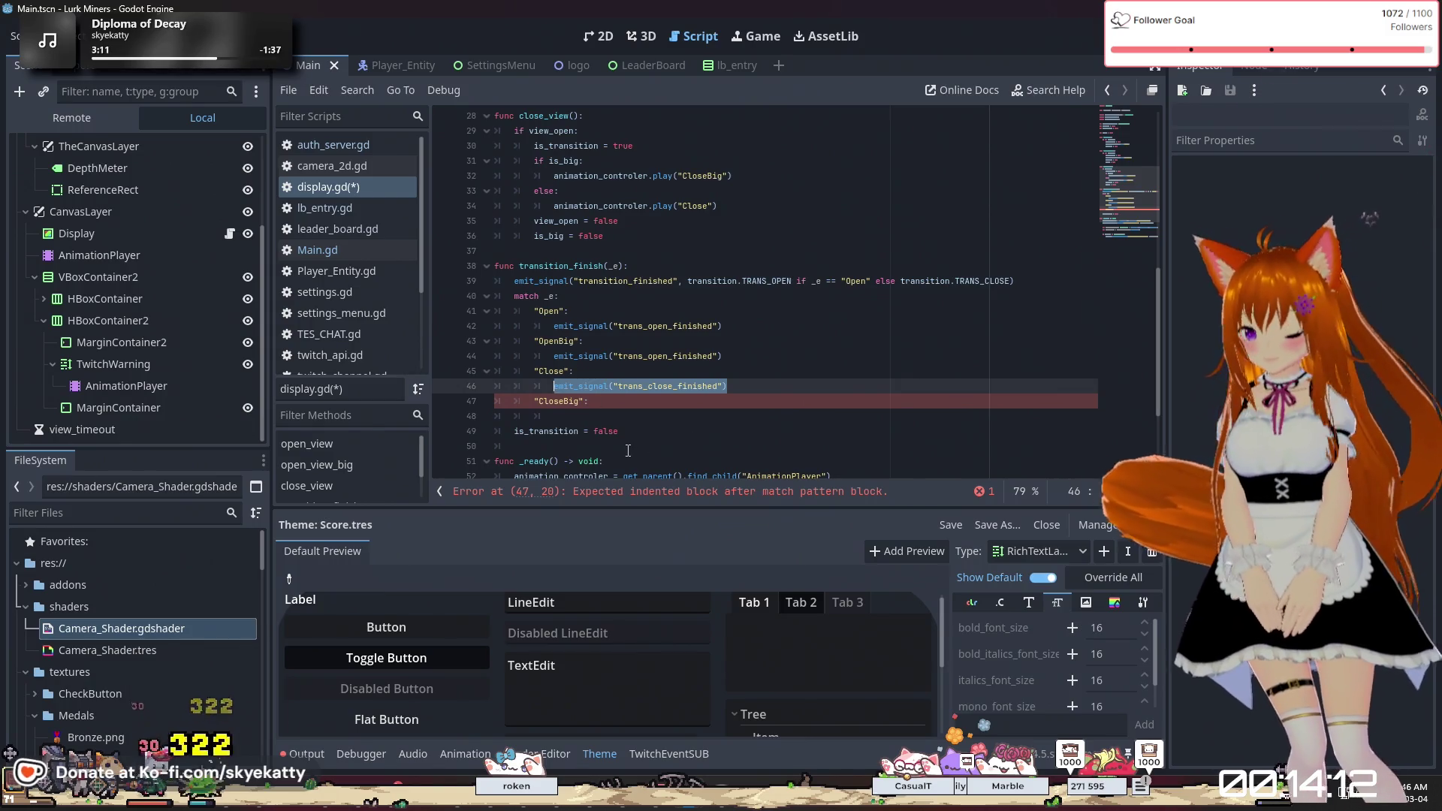
pyautogui.click(697, 416)
pyautogui.hotkey('ctrl', 'v')
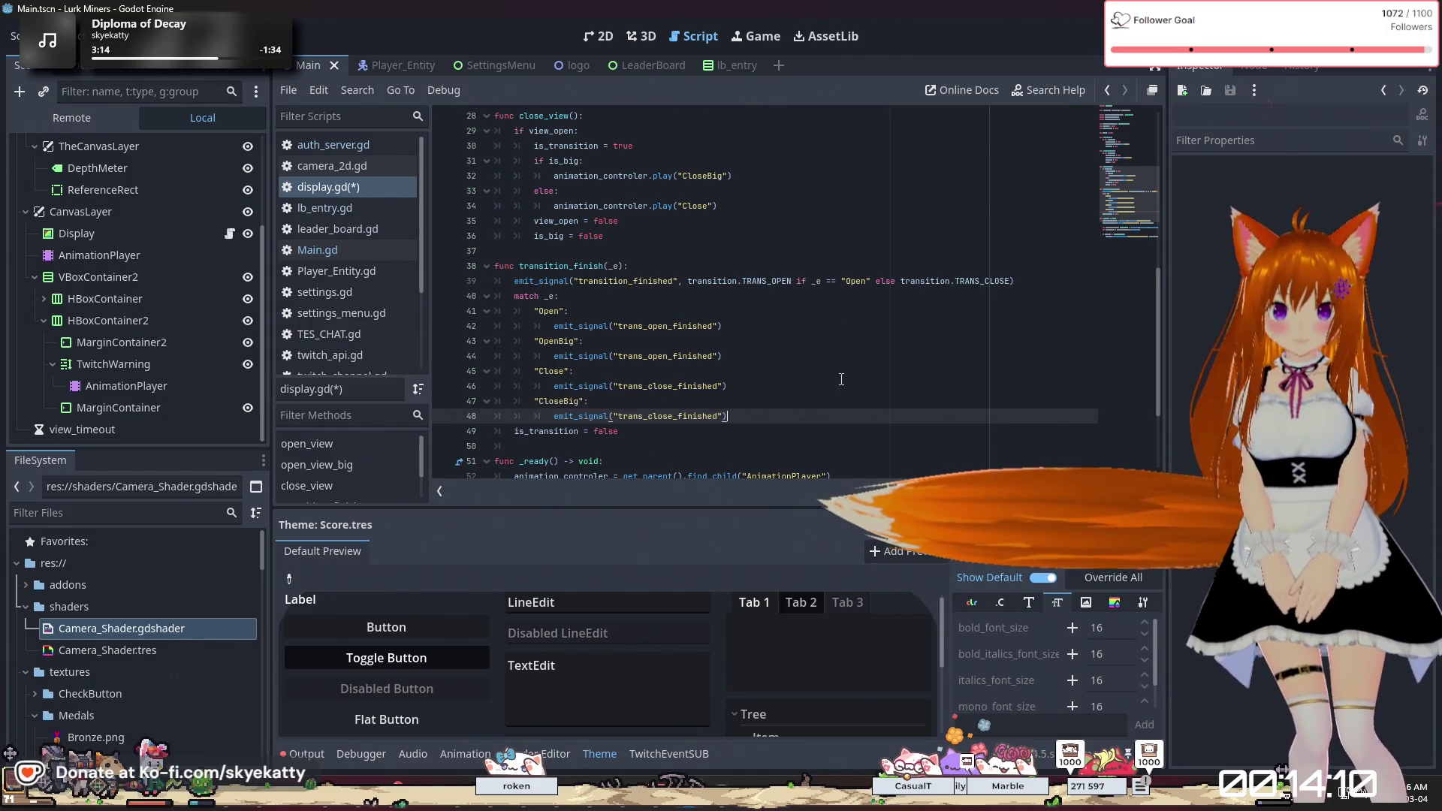
pyautogui.press('Return')
pyautogui.press('F5')
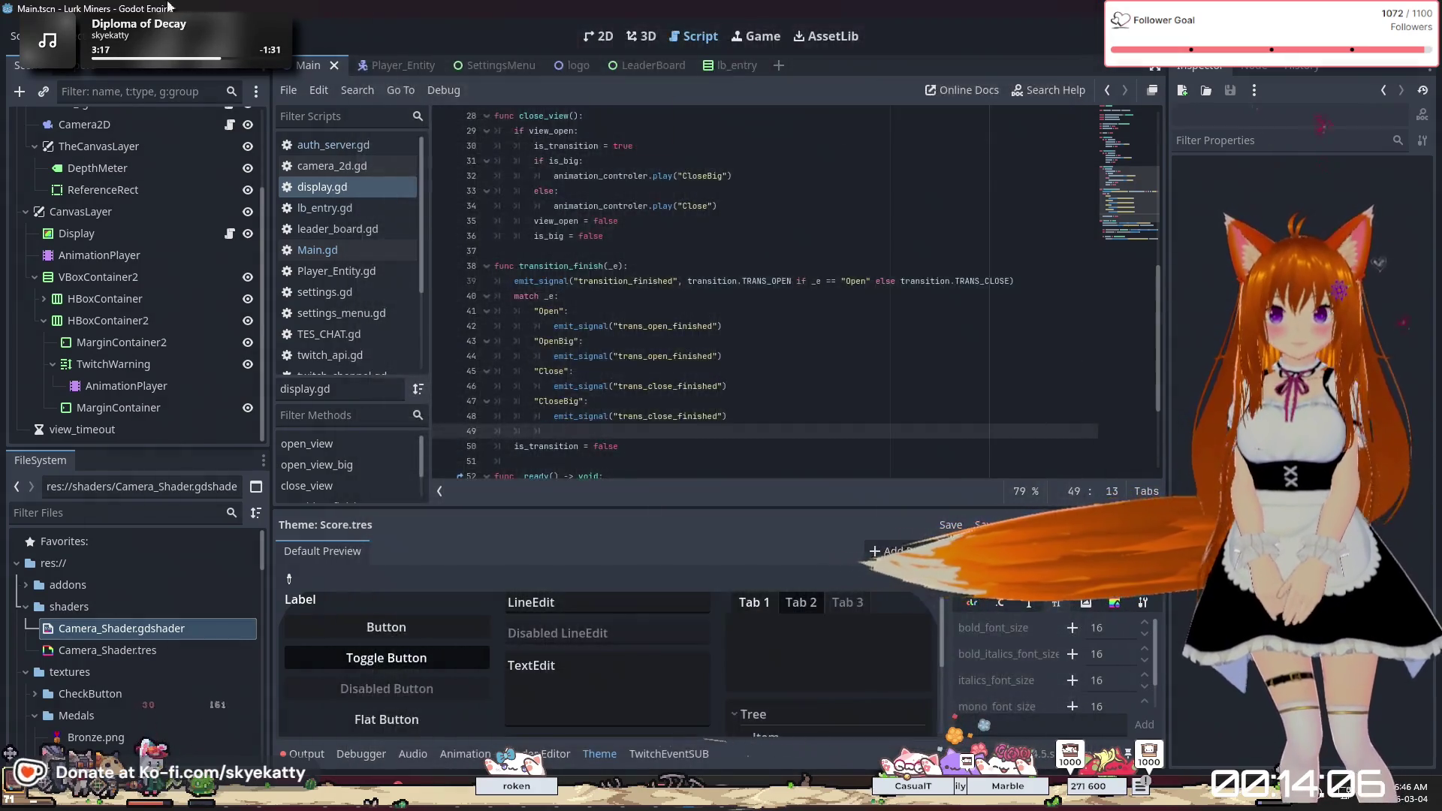
# Export the Windows Desktop build over Twitch Miners.exe, confirming the overwrite, then close Export
pyautogui.click(66, 36)
pyautogui.click(105, 136)
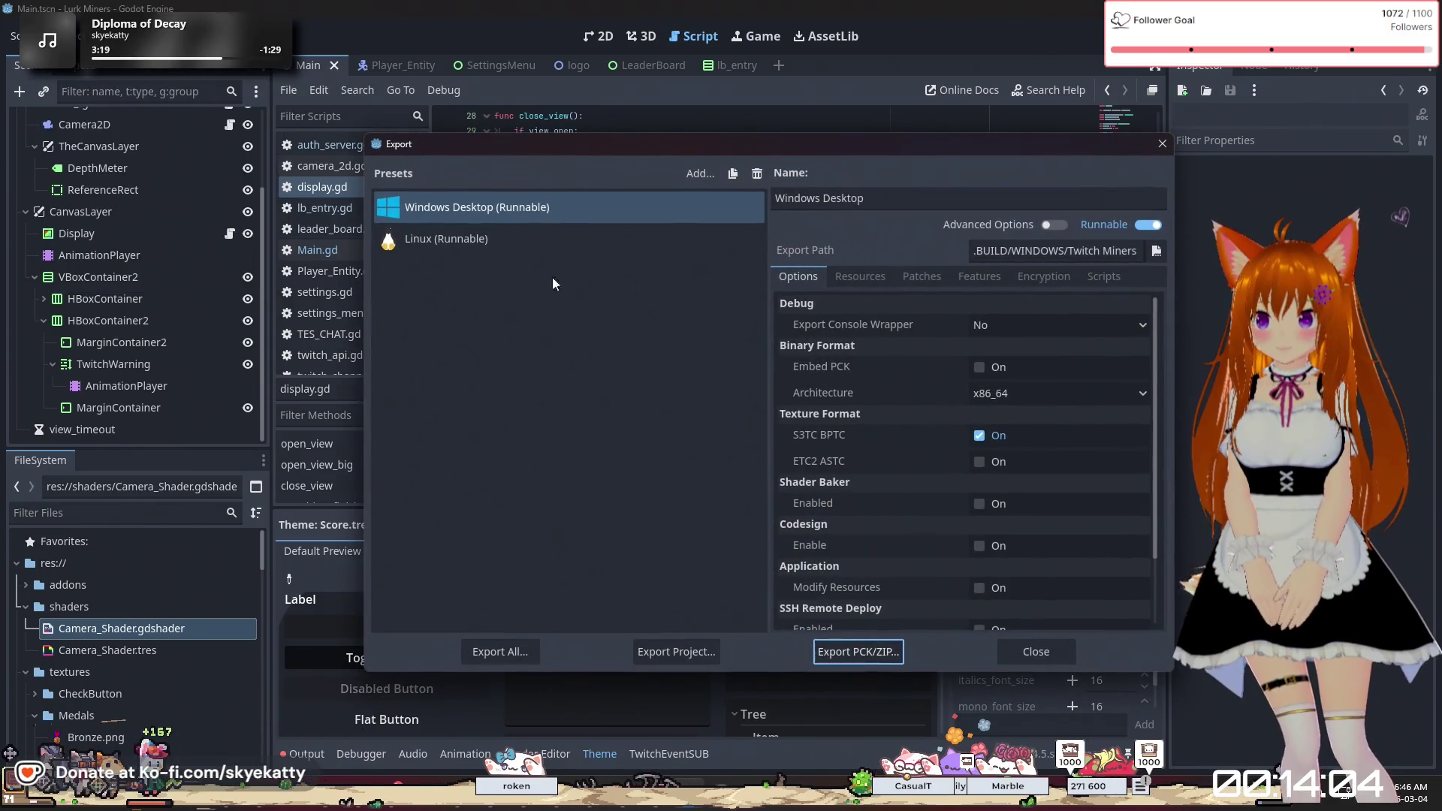
pyautogui.click(698, 659)
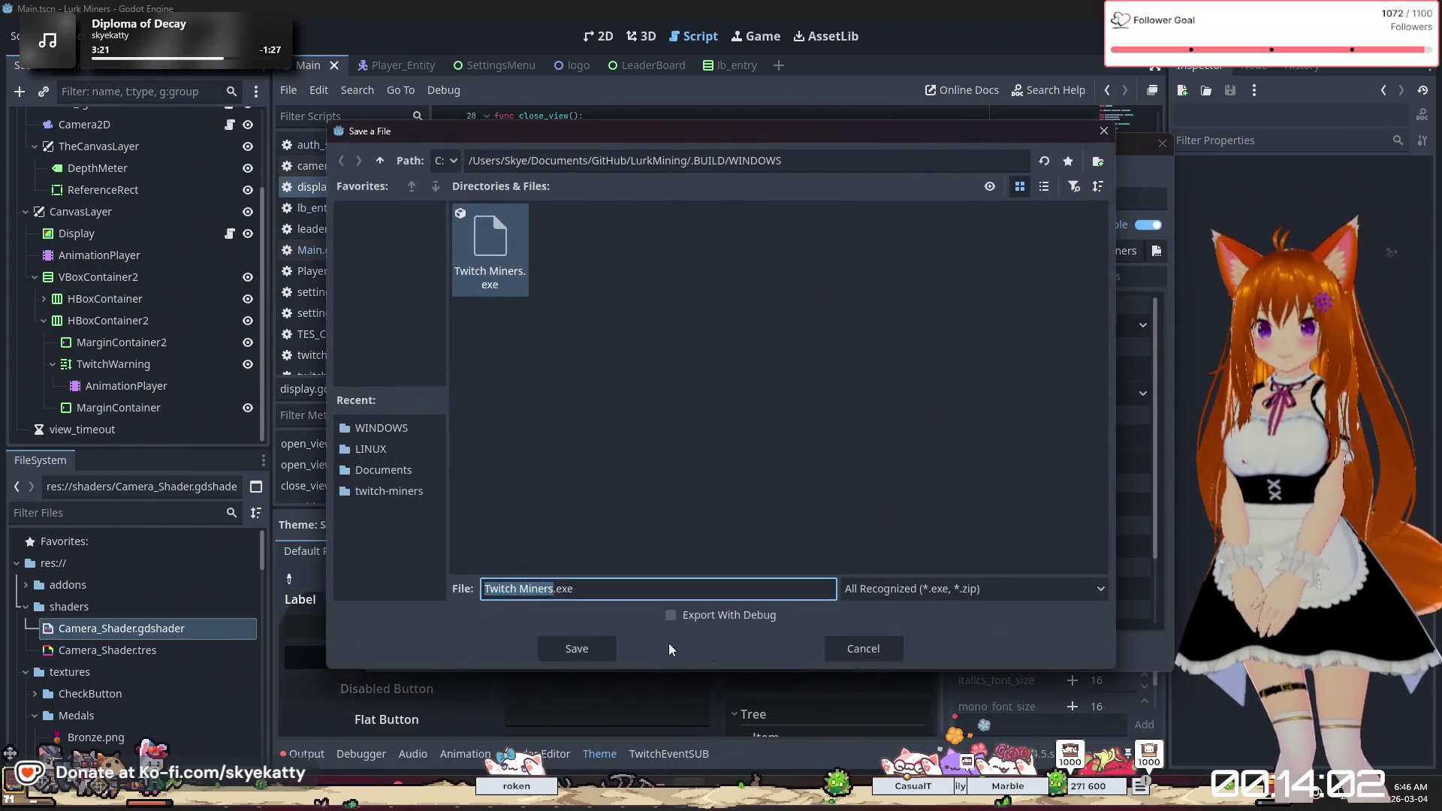
pyautogui.click(591, 646)
pyautogui.click(633, 439)
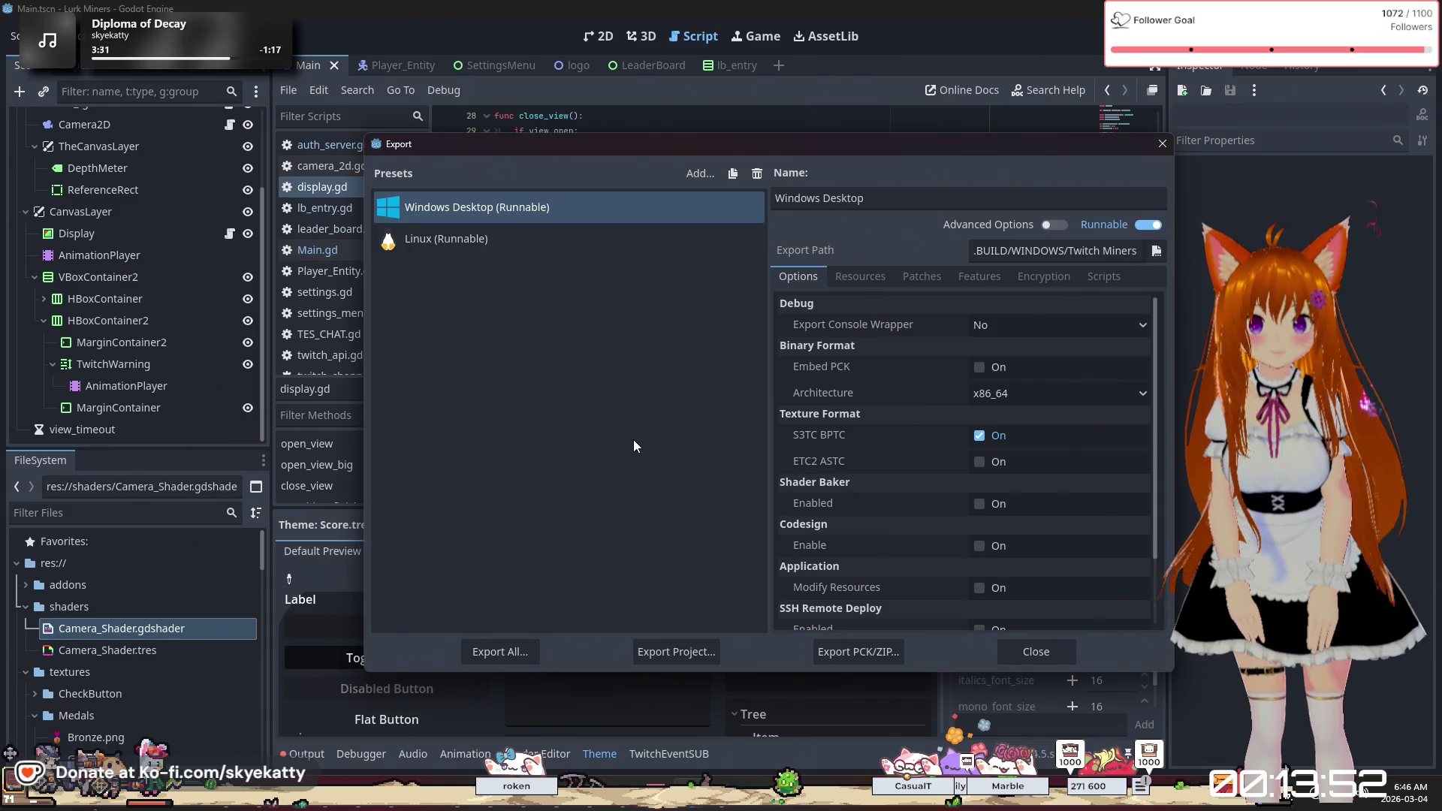
pyautogui.click(1037, 649)
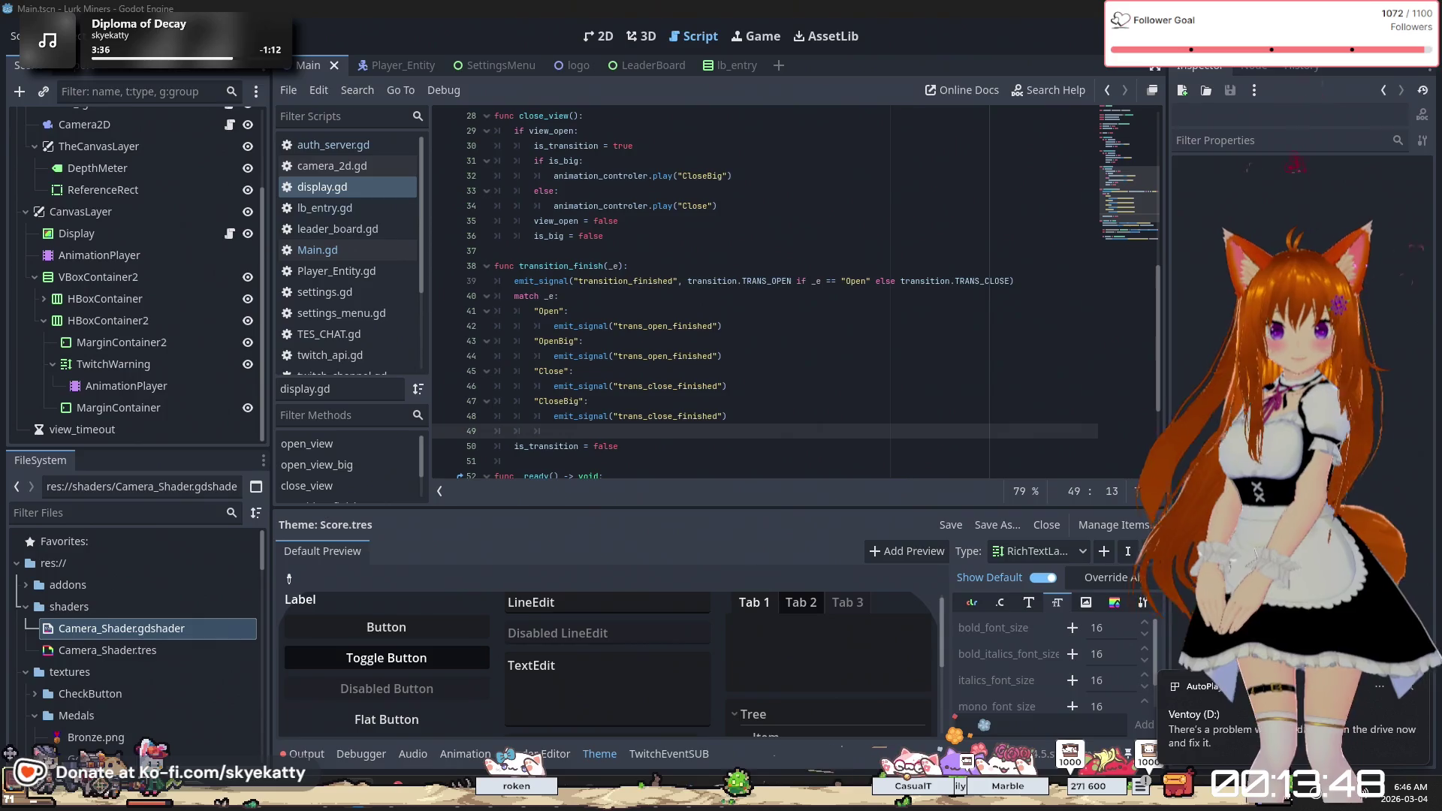